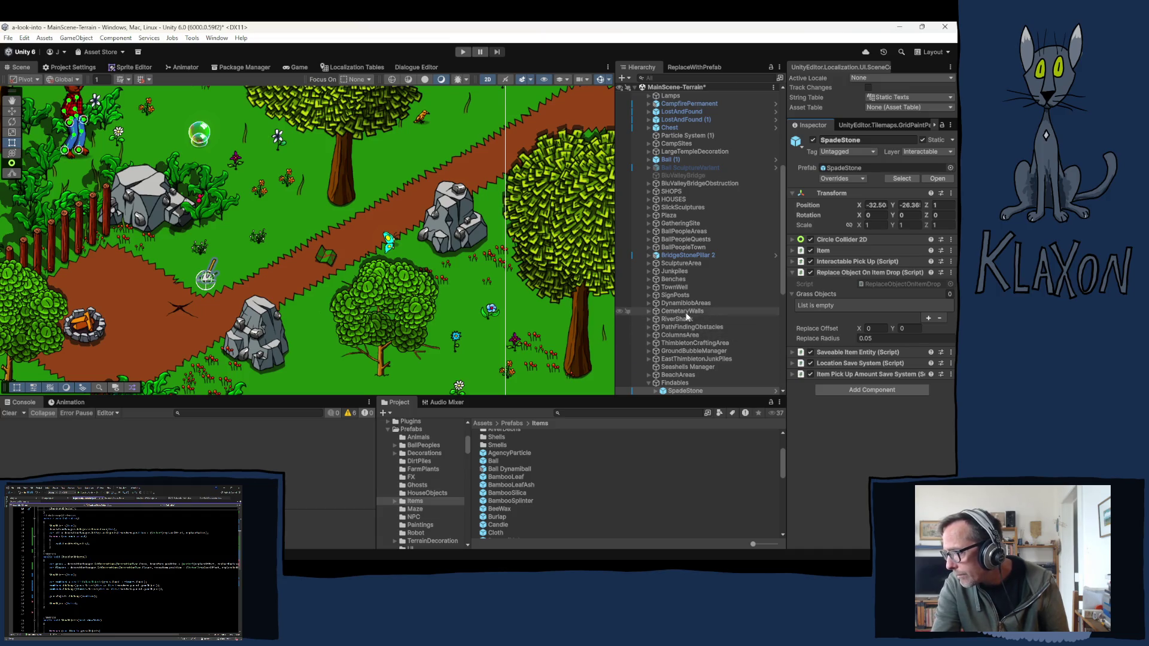
Step: Expand MainScene-Decoration > Terrain Decoration > Fences in the Hierarchy, plus Fence (1)
scroll(689, 296, down, 5)
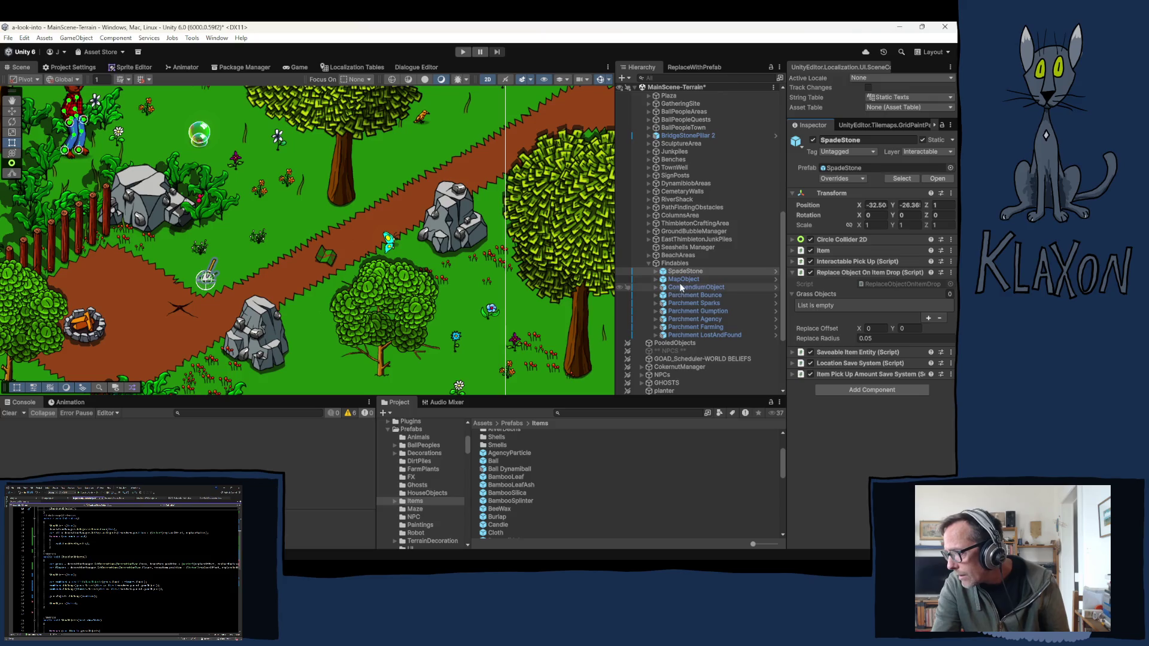
scroll(682, 292, down, 5)
click(644, 360)
click(635, 359)
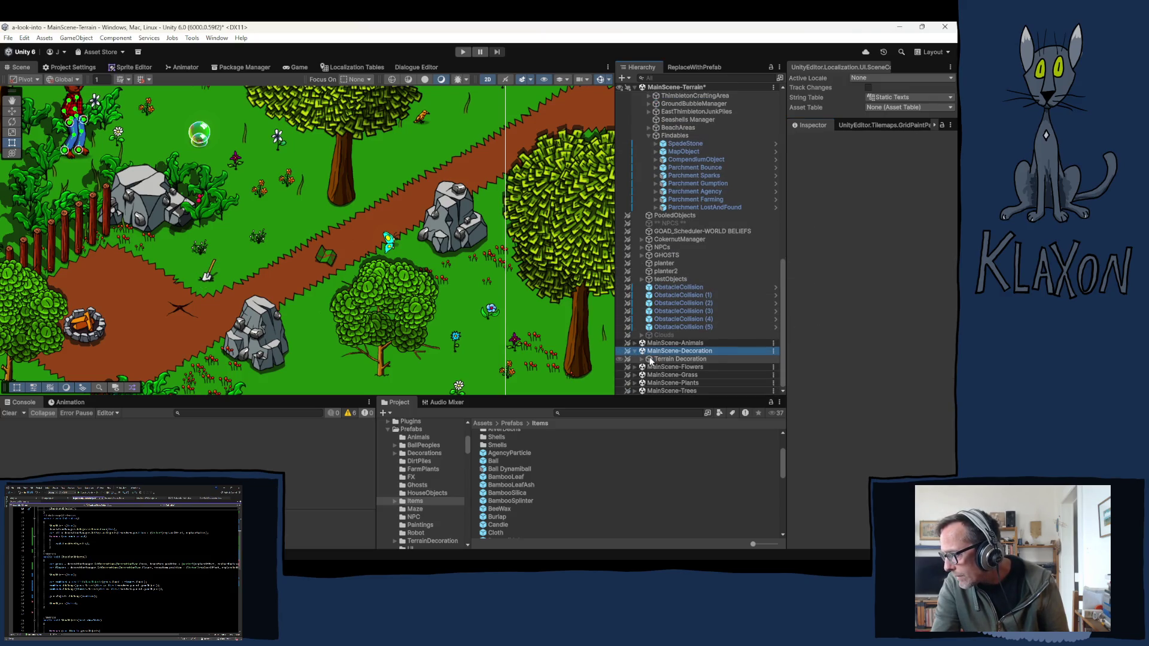
click(649, 366)
scroll(656, 364, down, 3)
scroll(656, 361, down, 3)
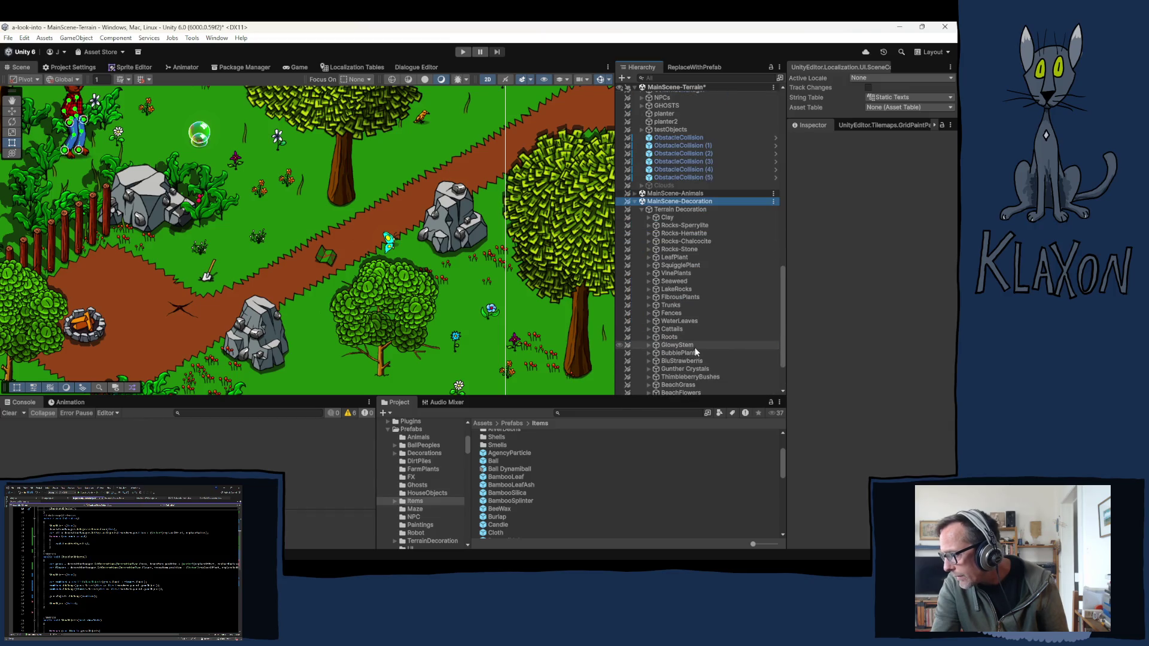
scroll(688, 350, down, 2)
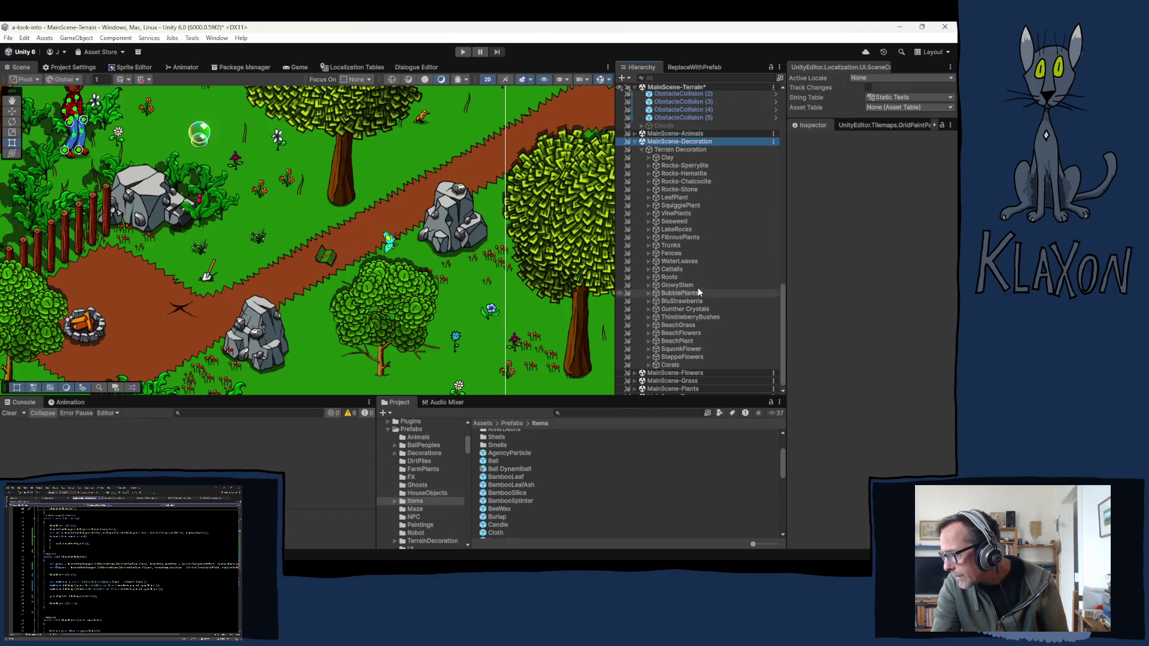
click(649, 253)
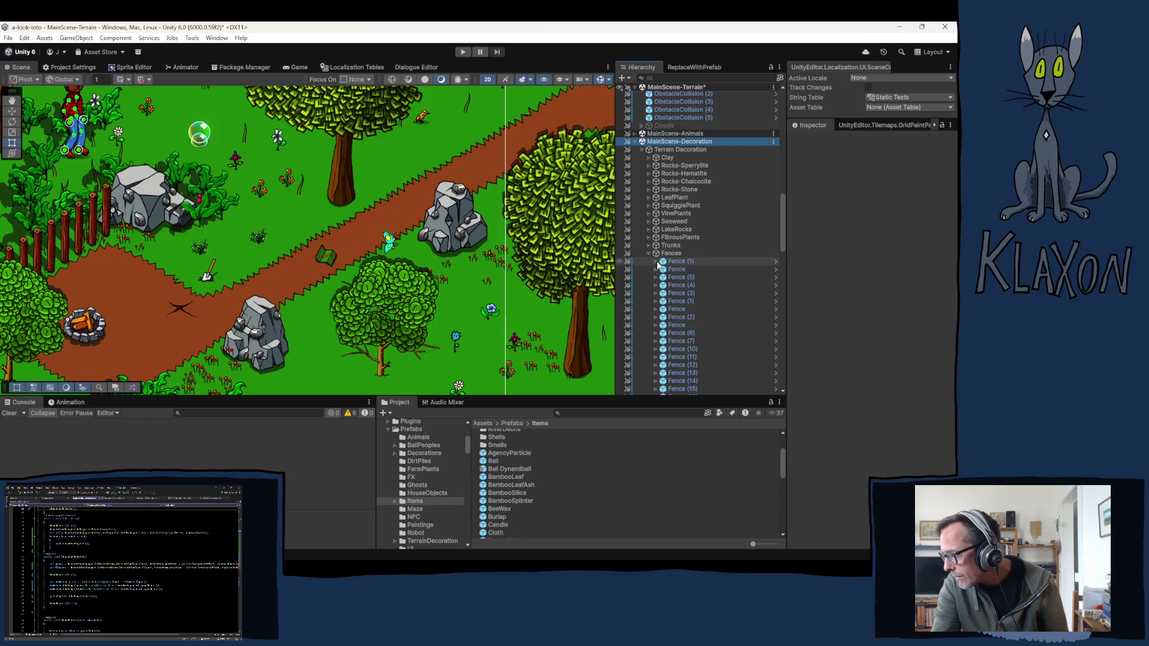
click(656, 262)
click(687, 270)
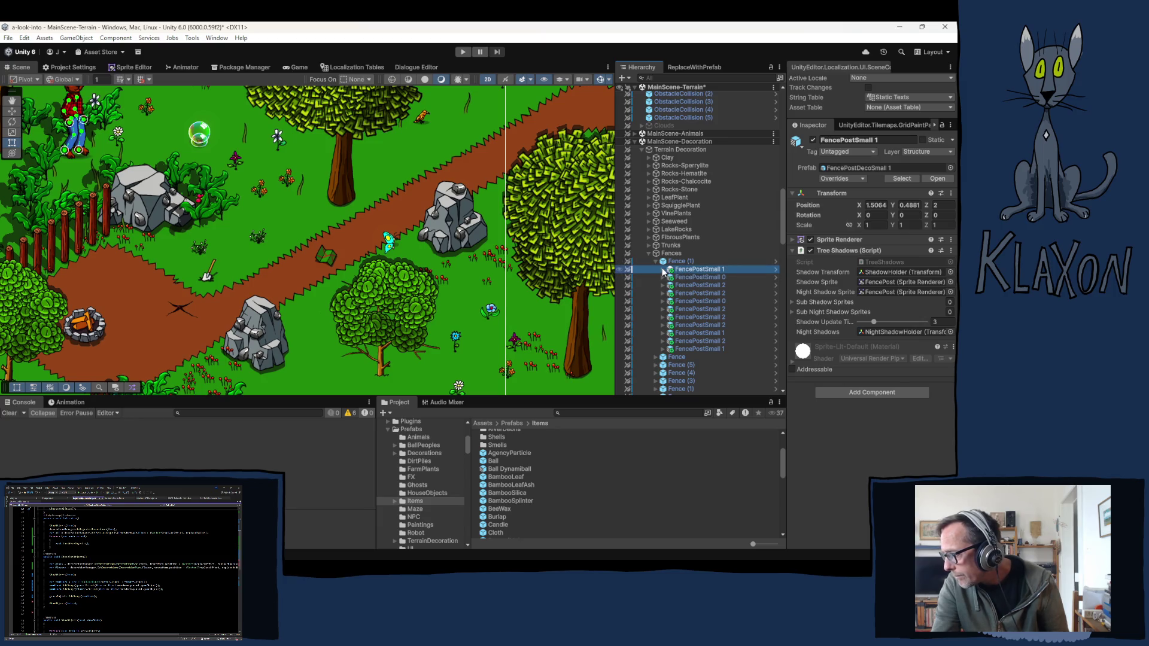
key(Right)
click(701, 278)
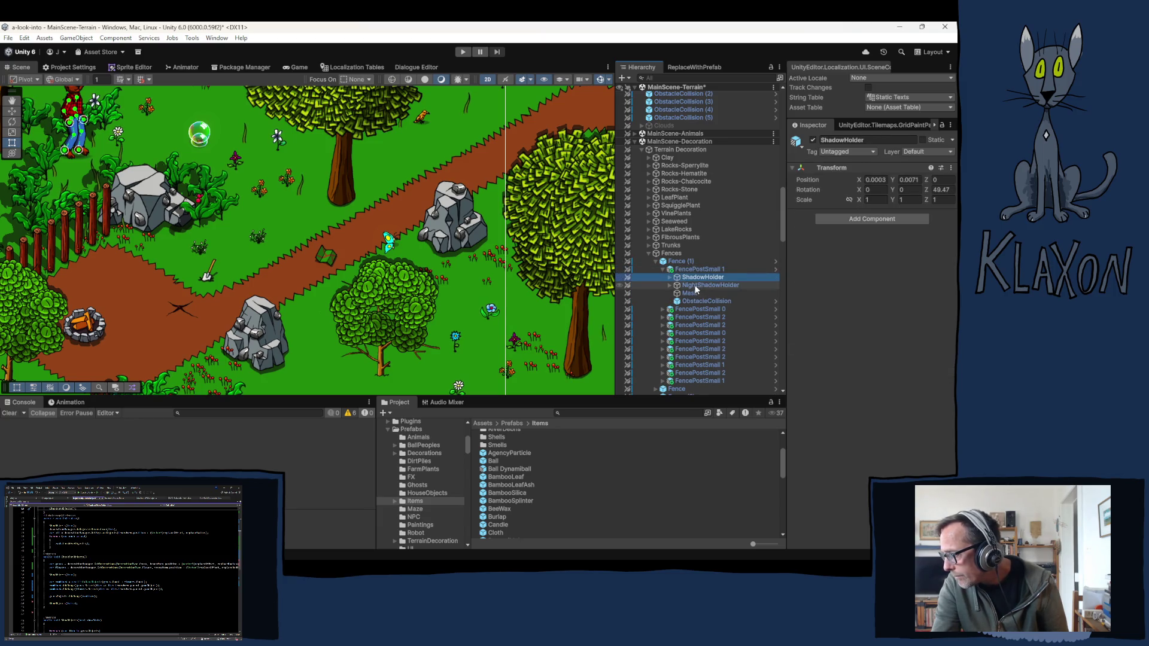
click(694, 301)
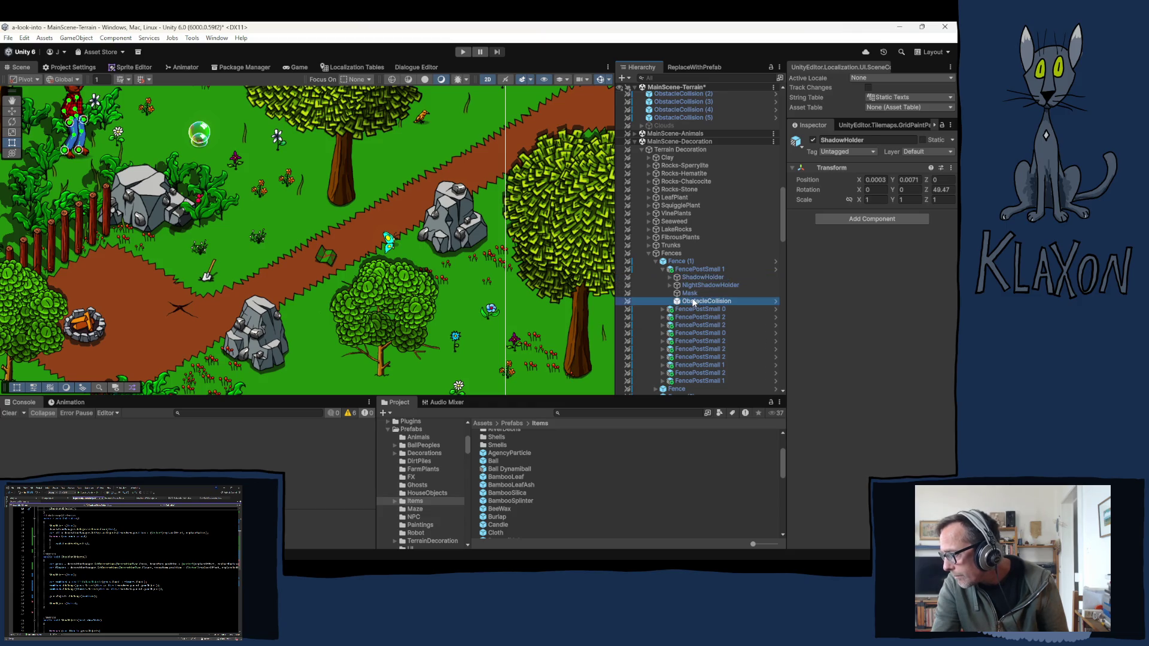
click(691, 293)
click(670, 277)
click(698, 284)
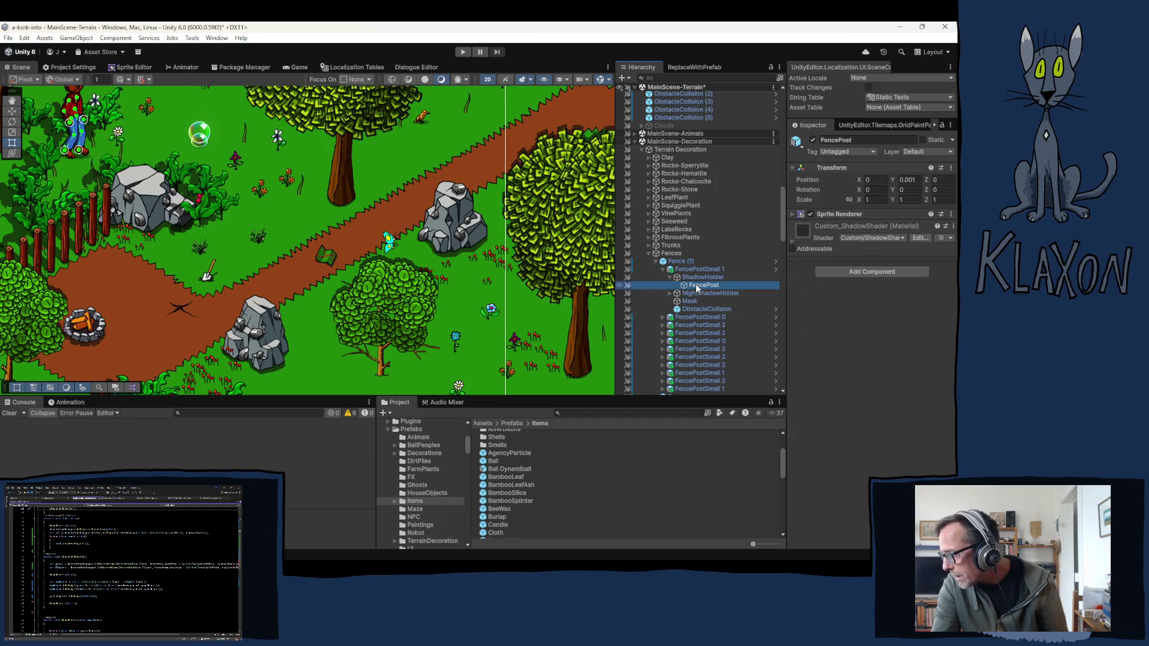
click(695, 270)
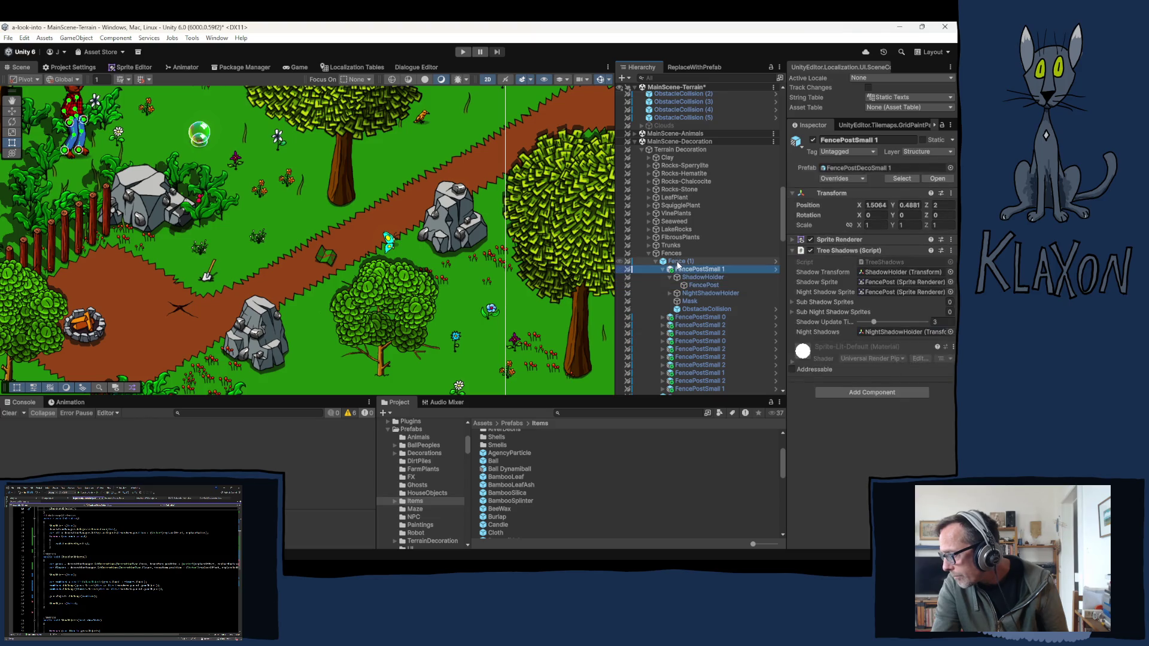
click(680, 263)
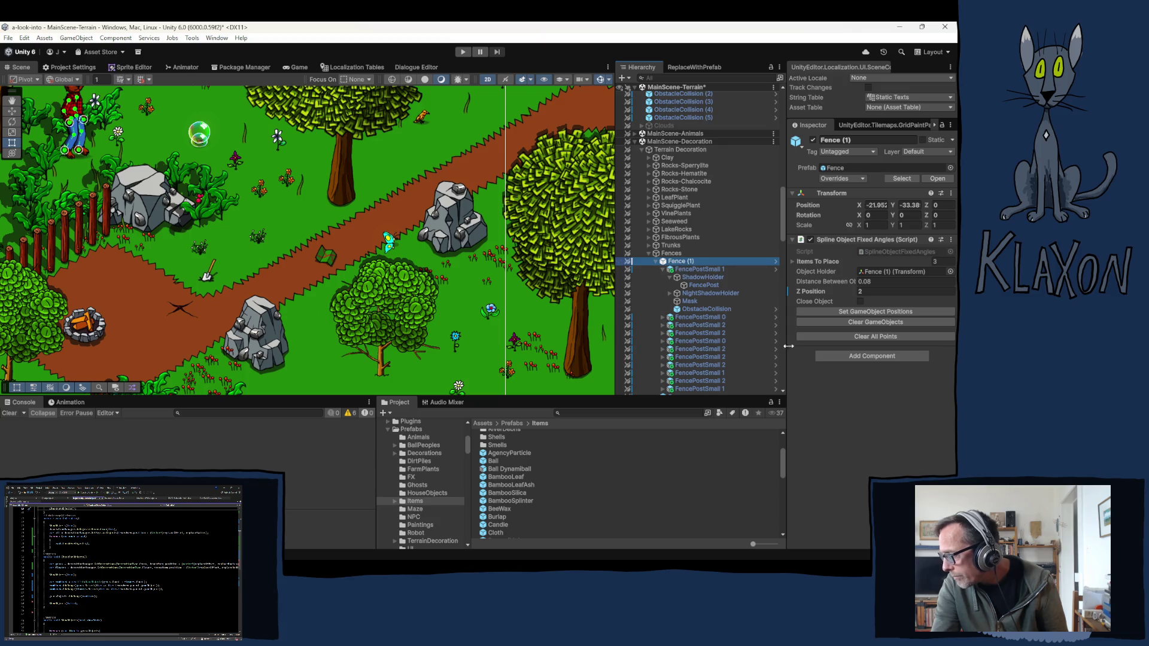
click(719, 270)
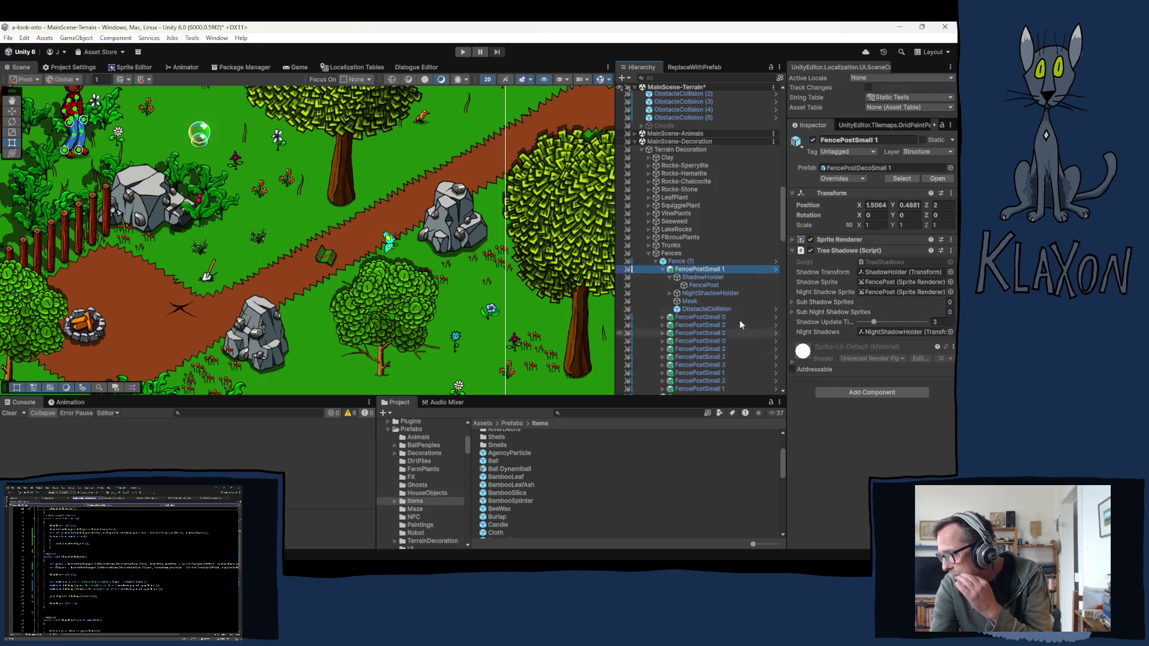
click(663, 269)
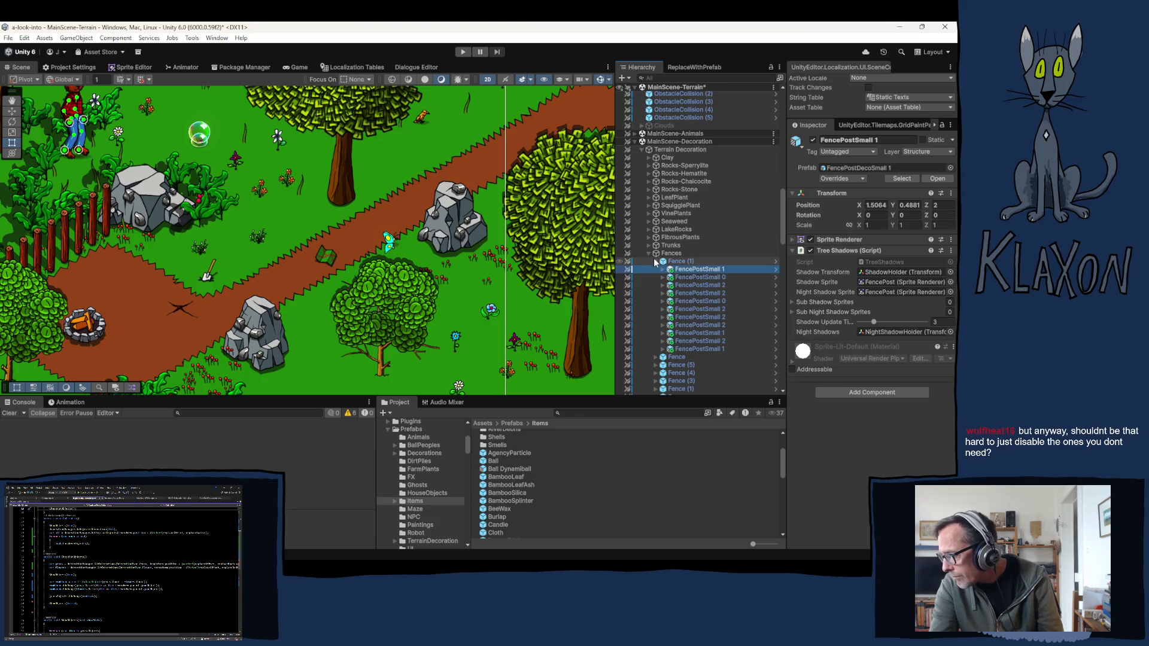
click(655, 261)
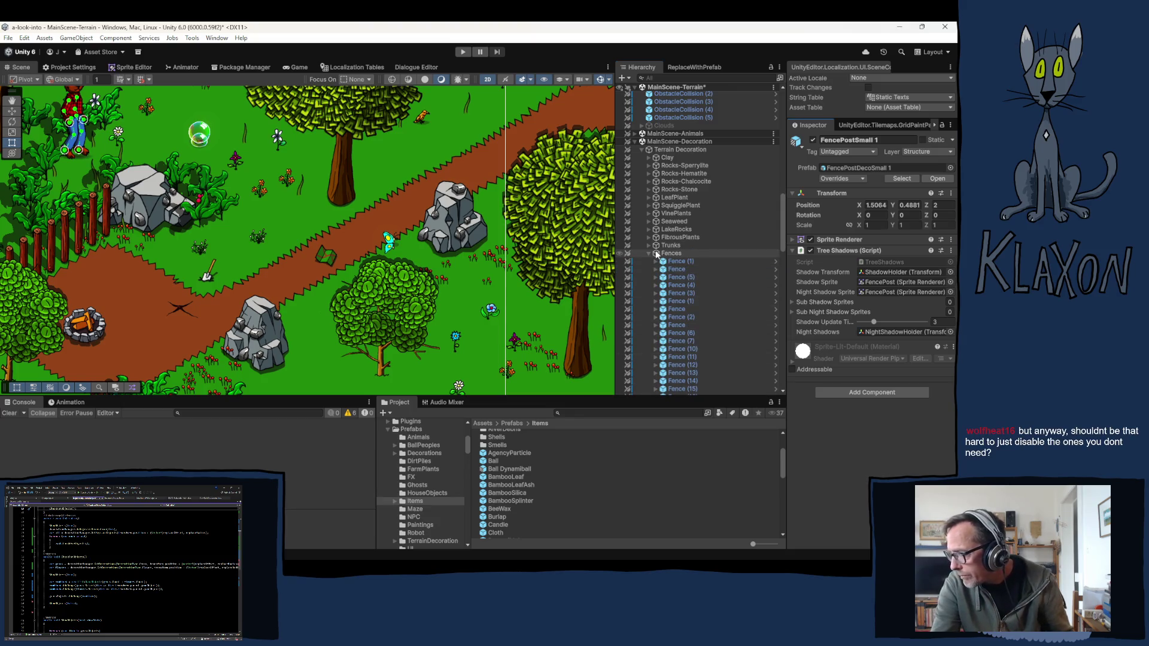
click(648, 254)
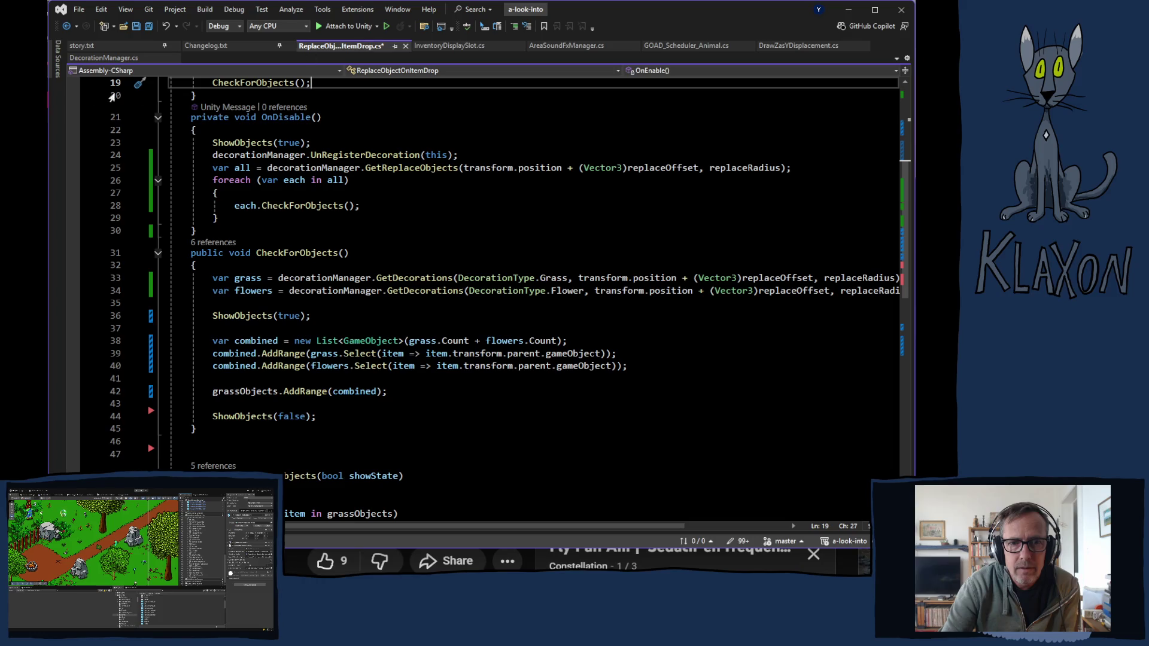
Step: Show DecorationManager.cs at its ClearDecorationRegistry and RegisterDecoration methods around line 50
click(112, 58)
scroll(486, 313, up, 2)
scroll(486, 313, up, 16)
scroll(397, 305, up, 5)
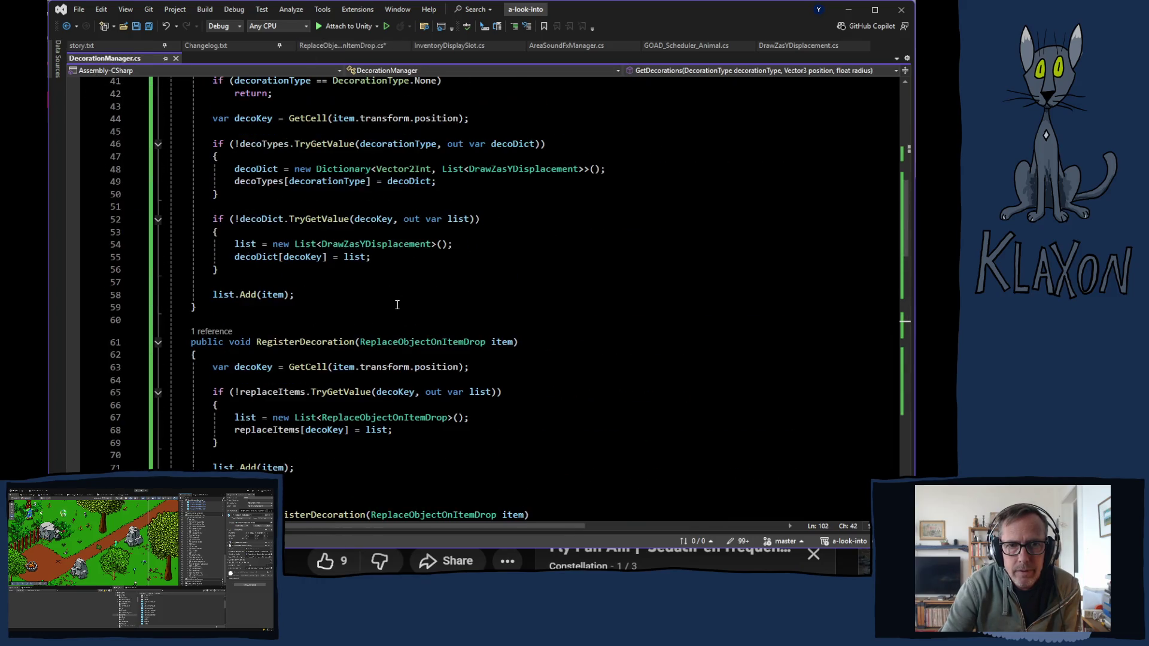
scroll(398, 304, up, 4)
scroll(513, 278, down, 1)
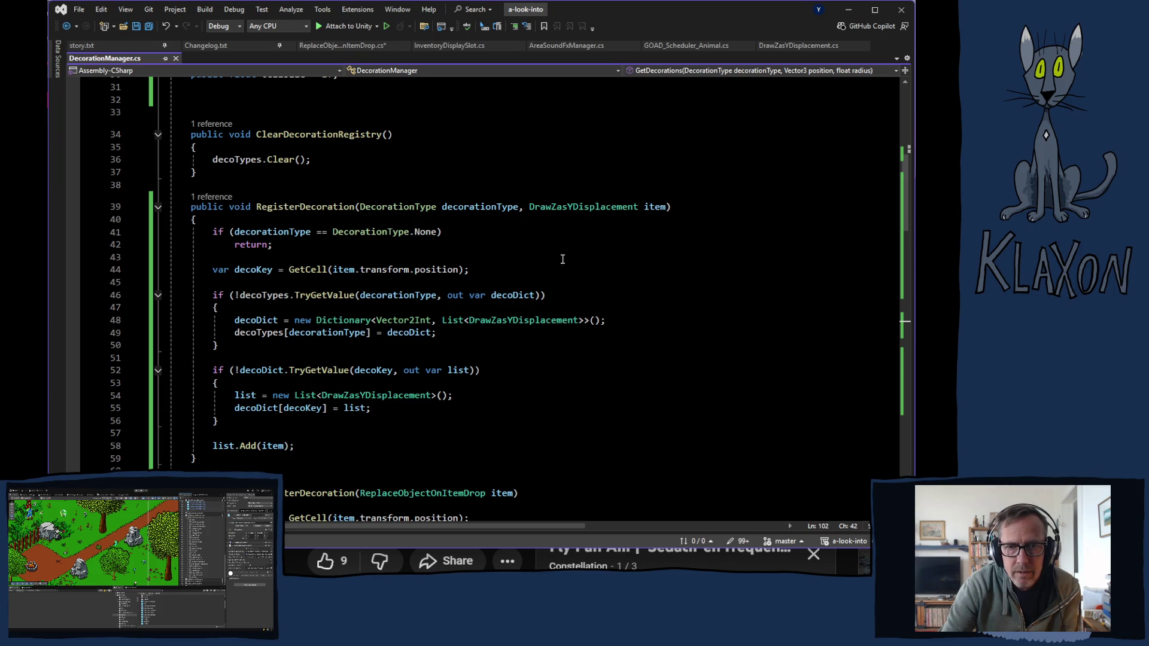
scroll(563, 258, down, 6)
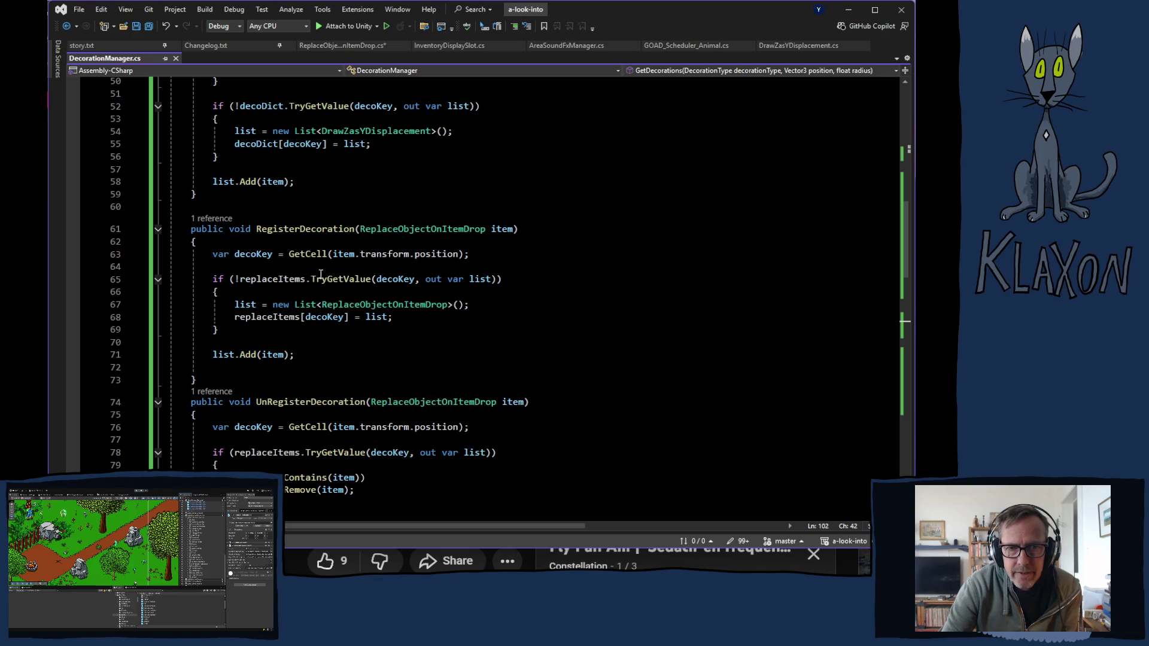
Step: Highlight every use of decoKey and read through GetDecorations and GetReplaceObjects
click(251, 254)
drag(234, 255, 274, 255)
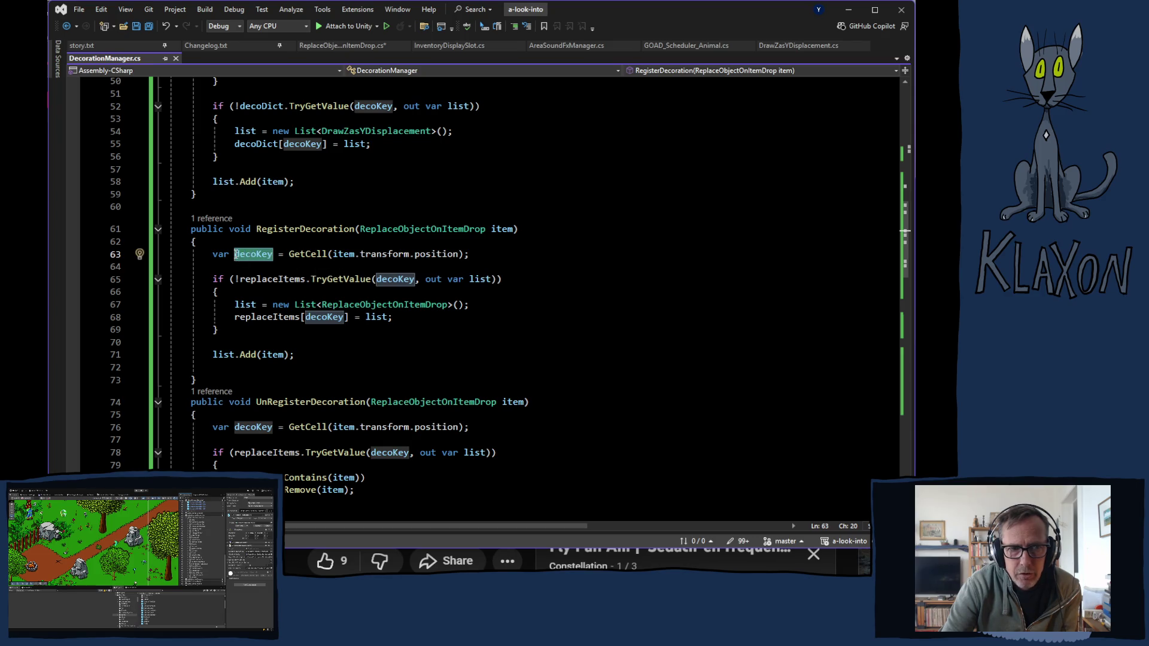
mouse_move(258, 264)
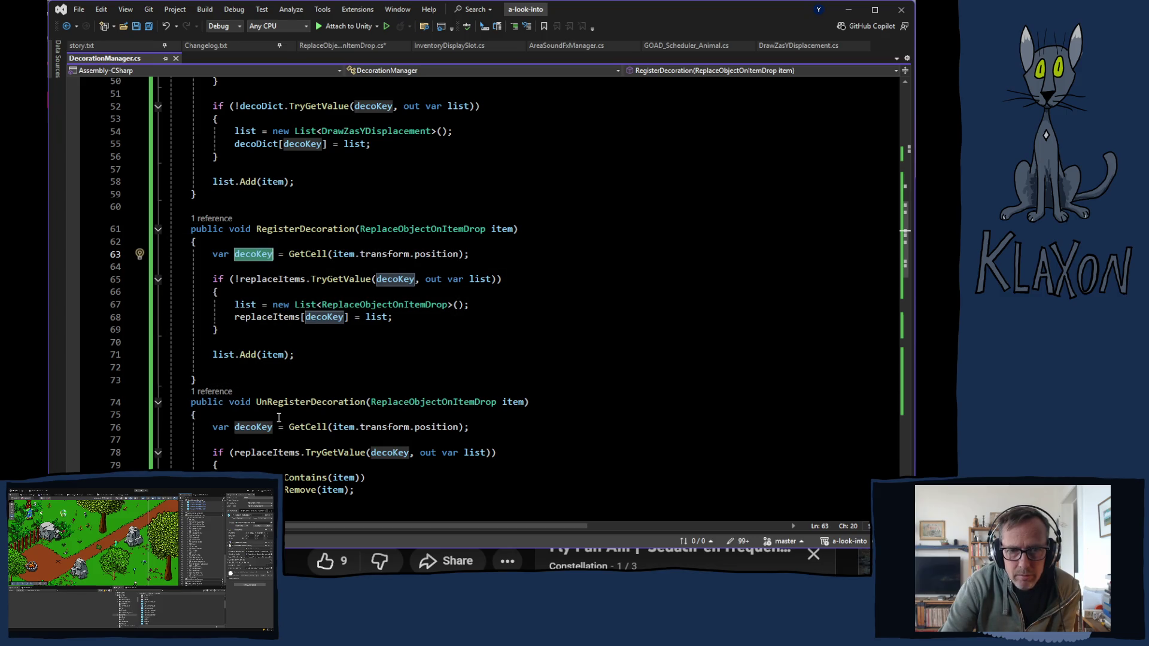
scroll(455, 332, down, 2)
scroll(502, 373, down, 8)
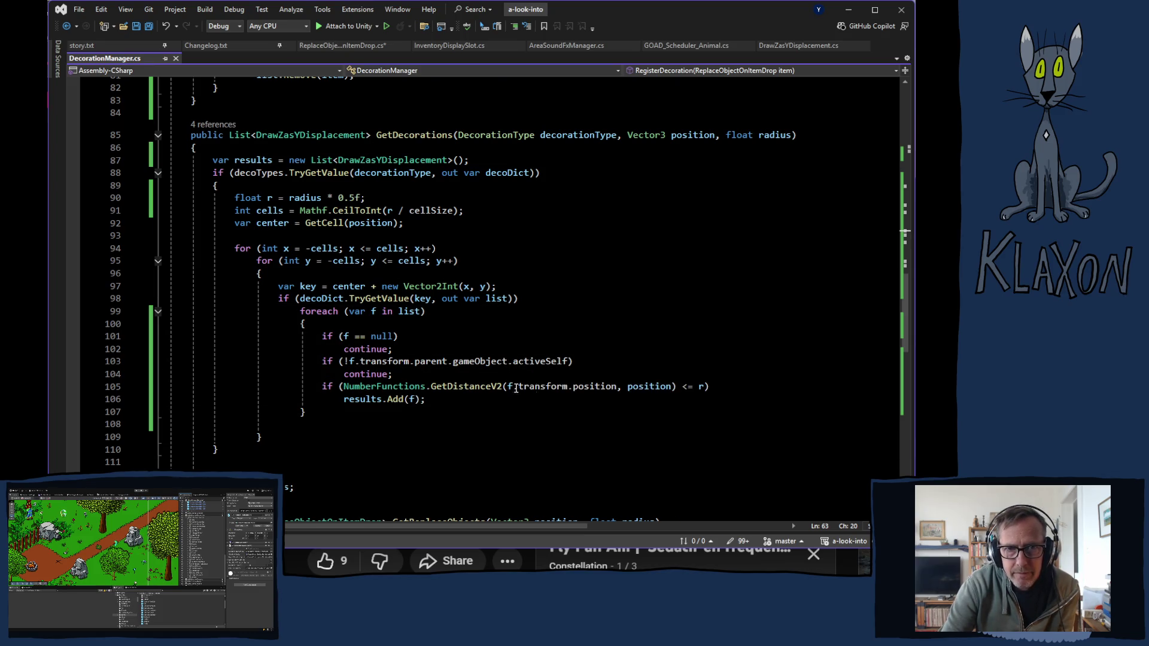
scroll(458, 345, down, 7)
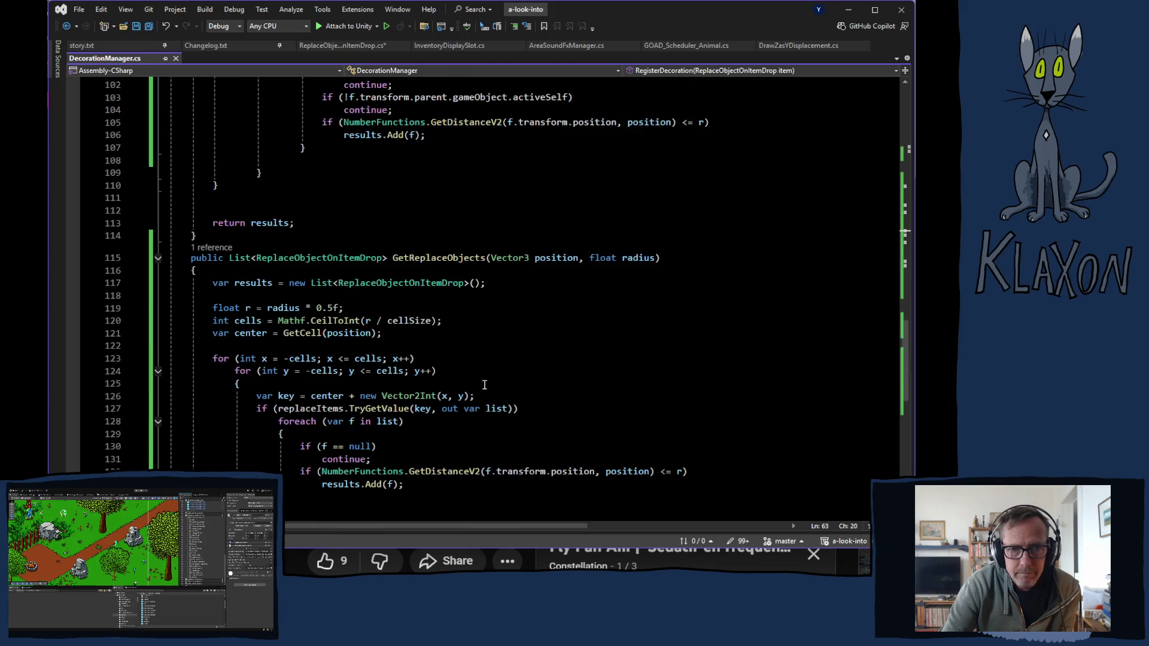
scroll(615, 369, up, 10)
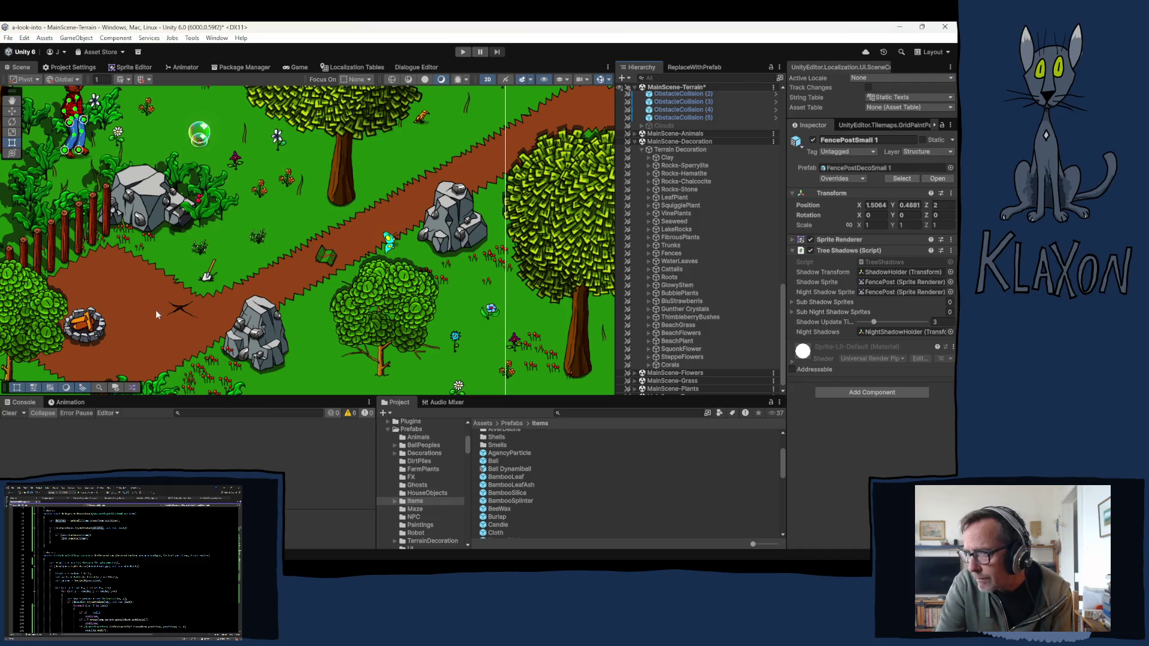
Step: Select the campfire and its ObstacleCollision child under CampfirePermanent in the Hierarchy
click(103, 329)
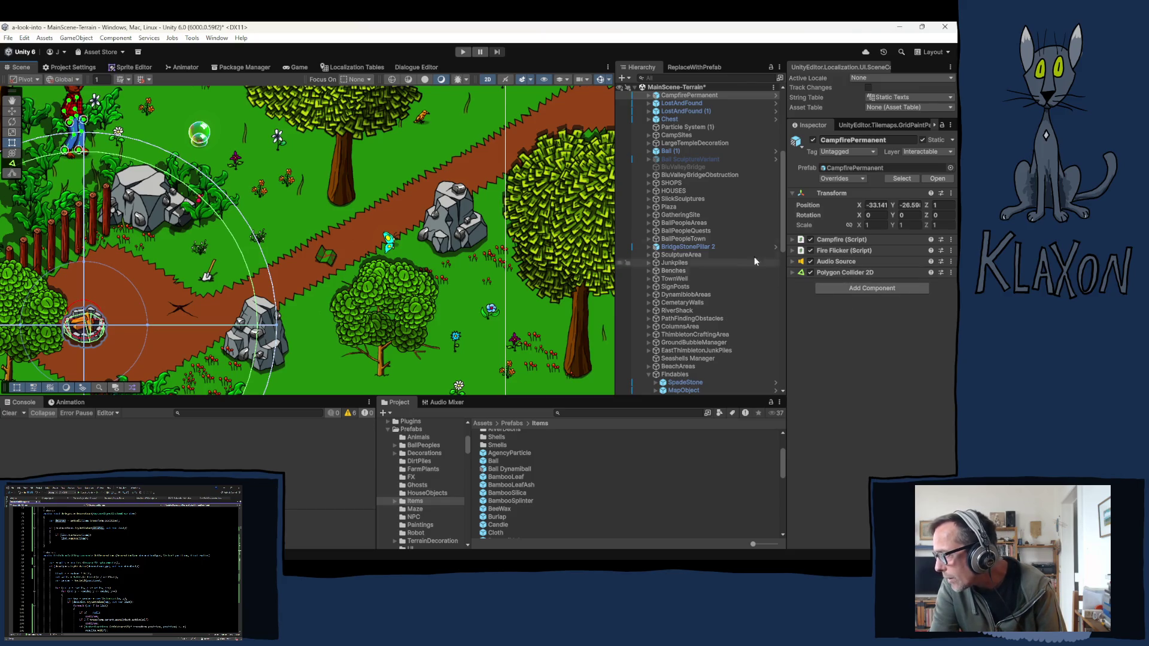
scroll(699, 335, down, 3)
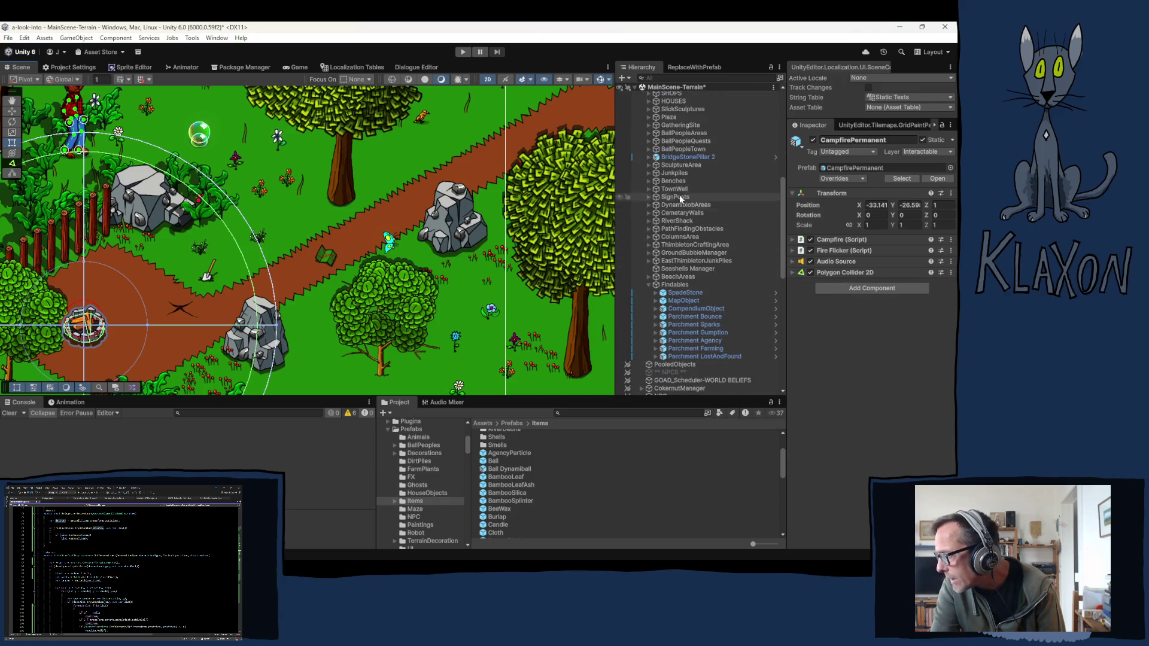
scroll(698, 214, up, 5)
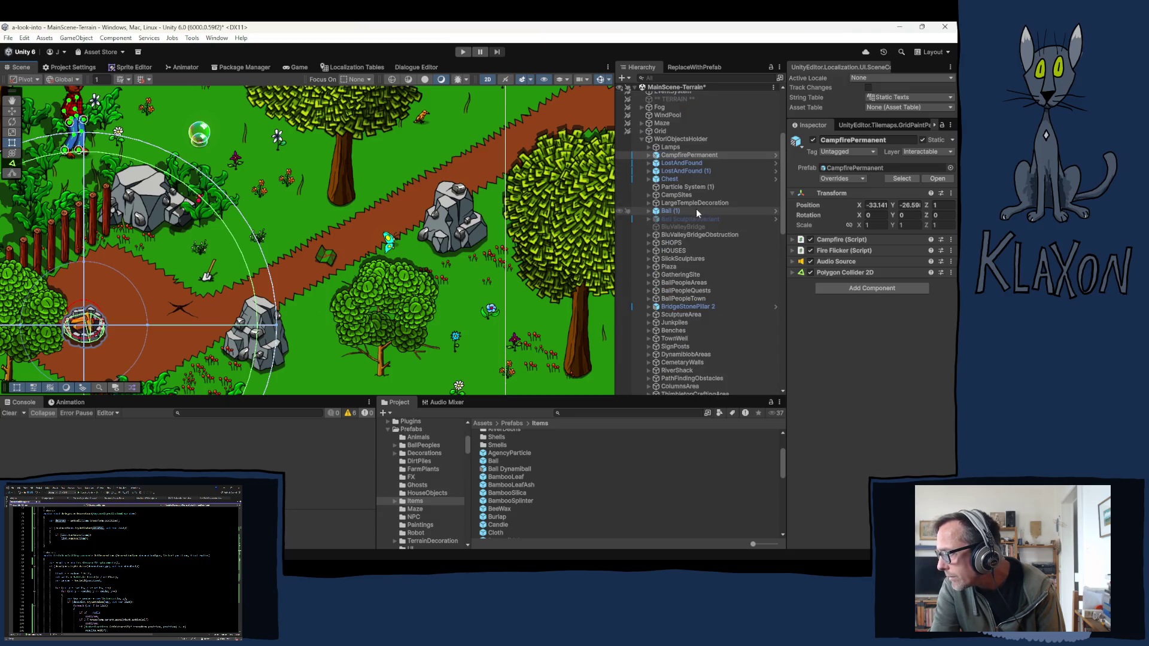
click(652, 156)
click(681, 164)
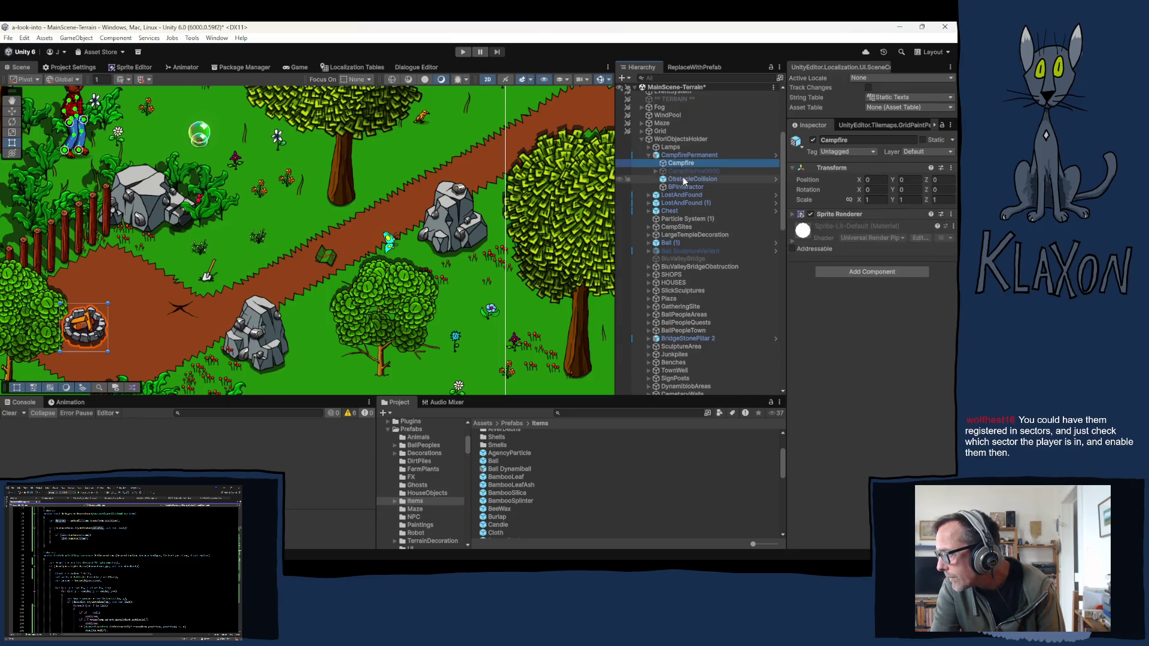
click(684, 180)
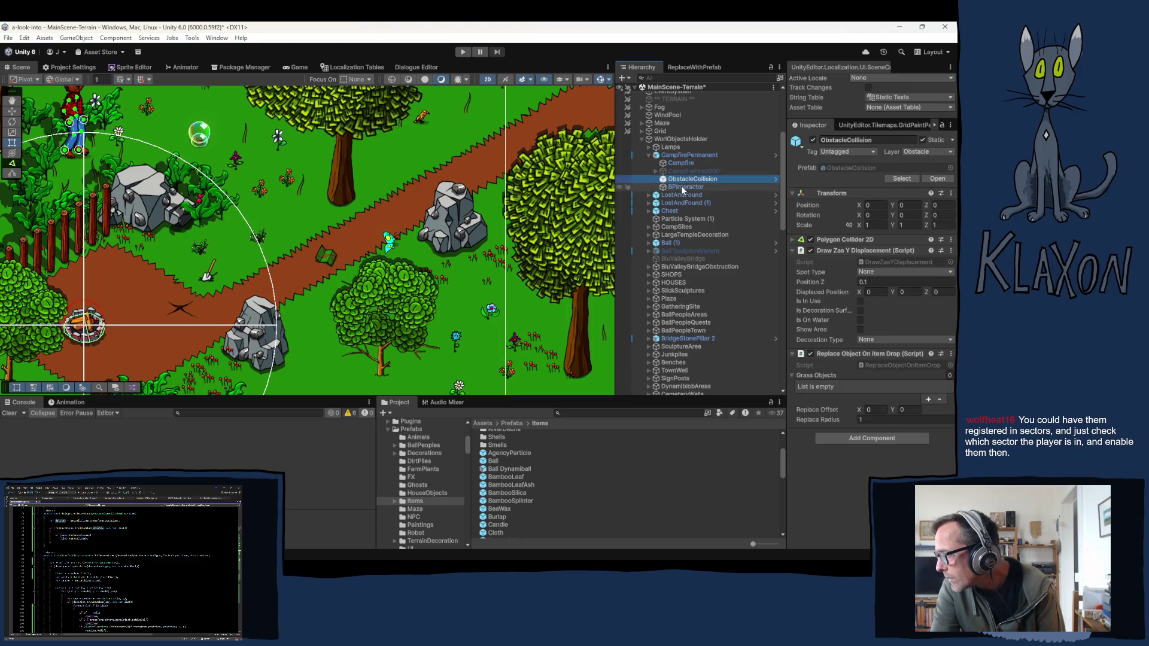
Step: Set Replace Radius to .1, apply it to the Campfire prefab, and enter Play mode
click(878, 419)
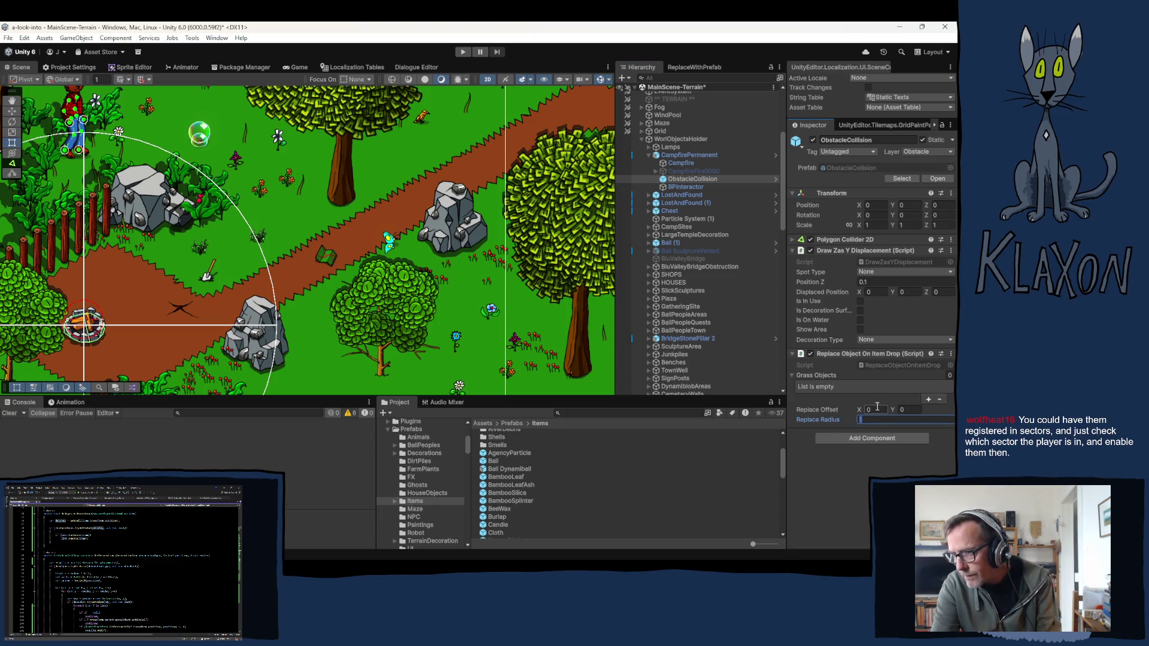
text(.1)
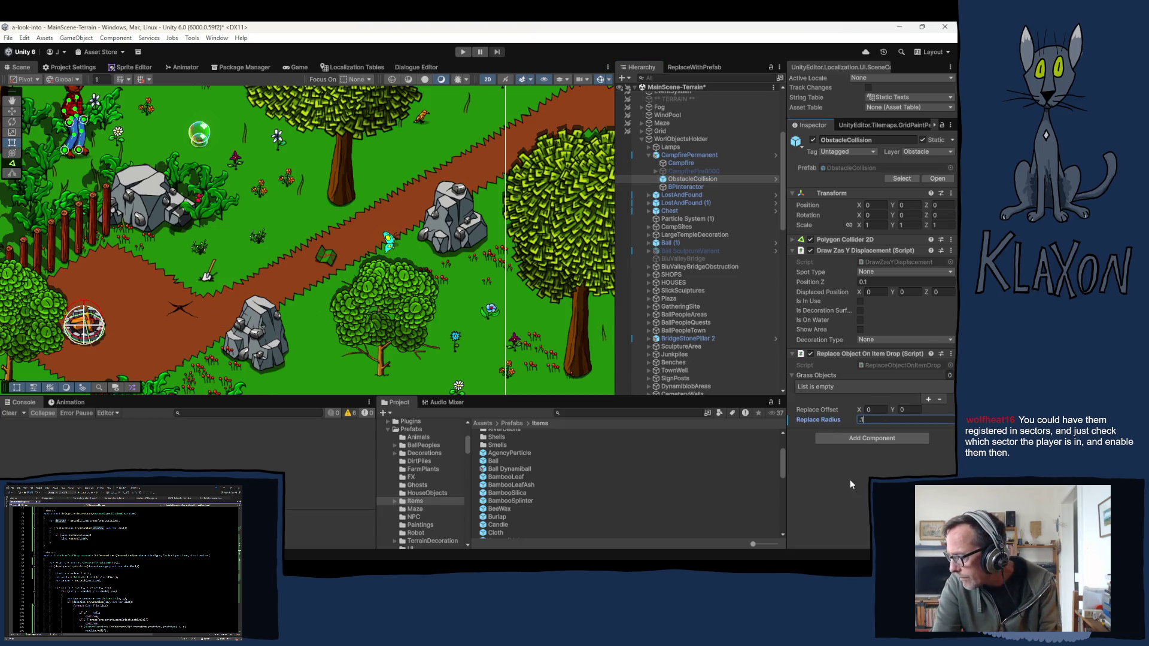
right_click(819, 423)
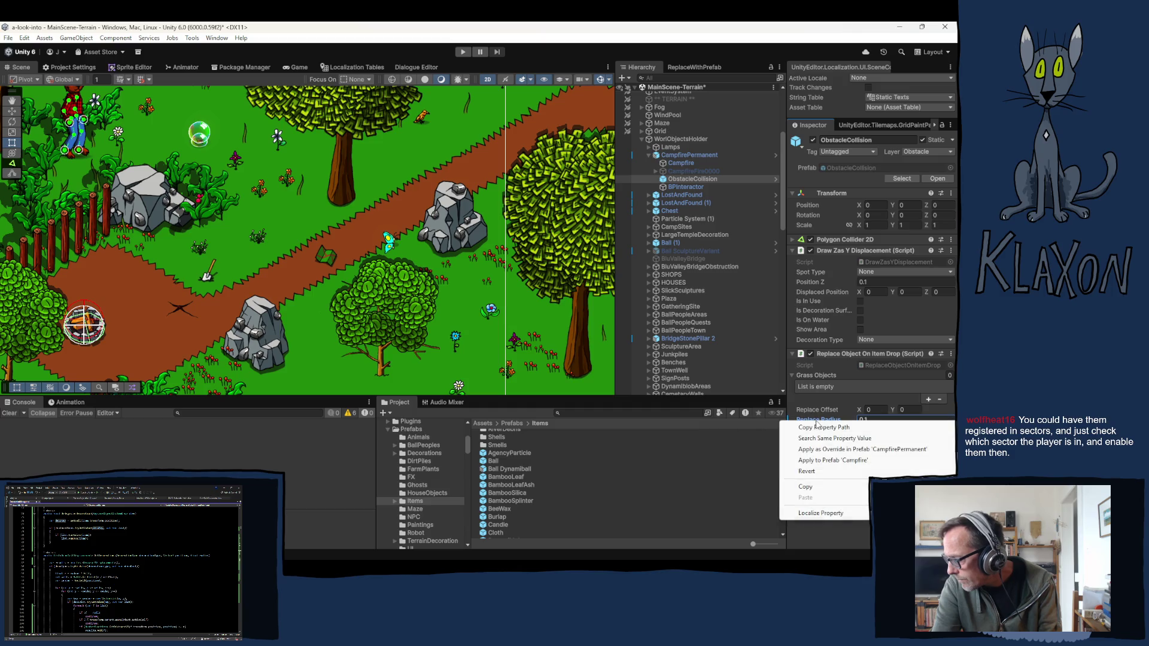
click(834, 461)
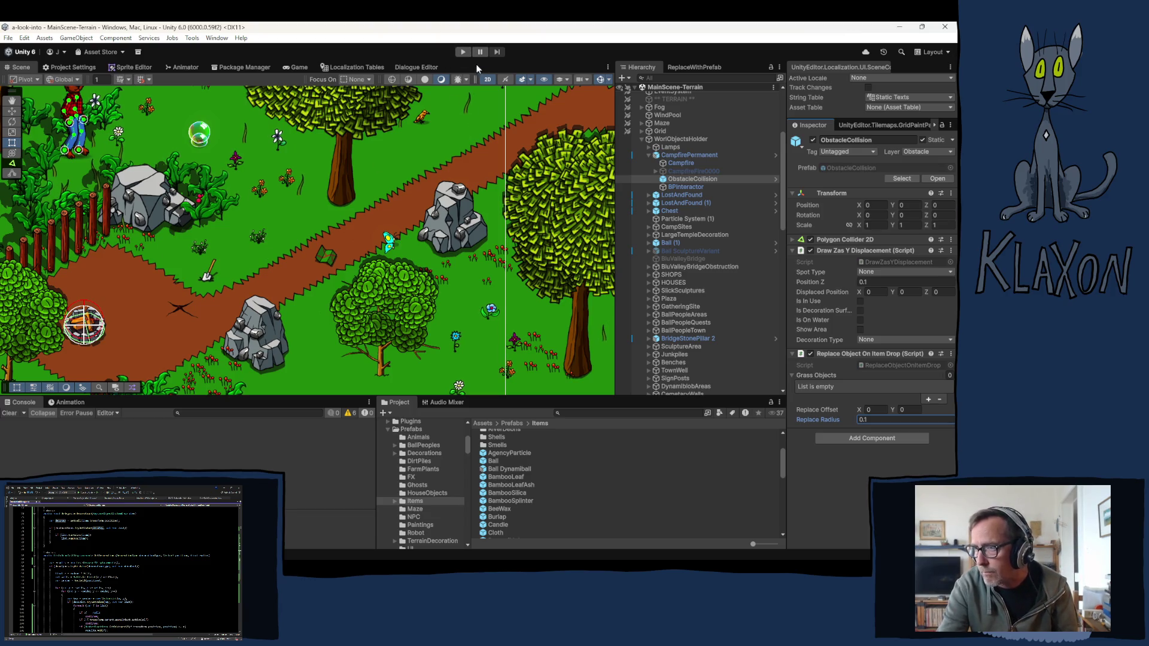
click(462, 53)
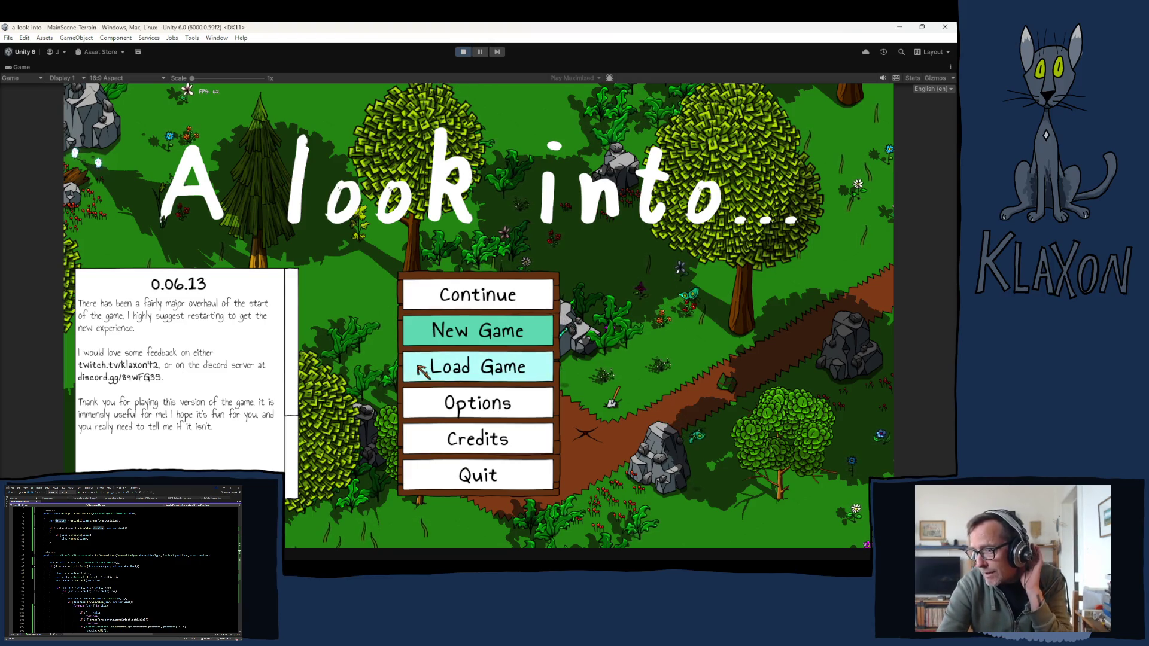
Step: Start a new game and pick up the Stone Spade
click(452, 336)
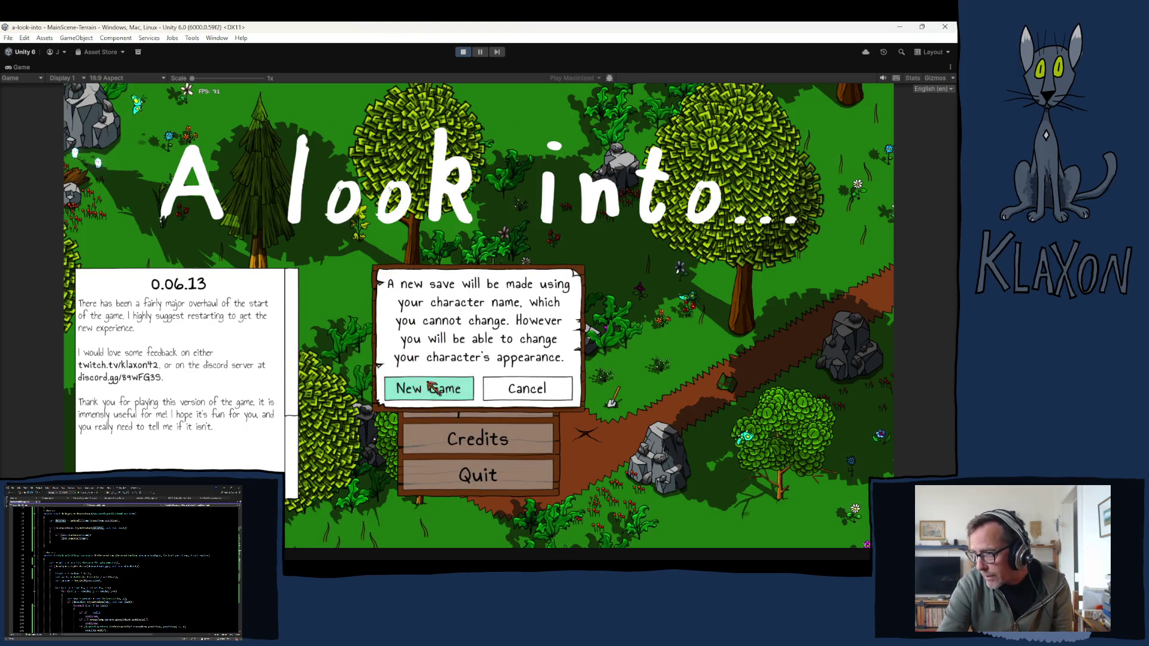
click(431, 388)
click(505, 399)
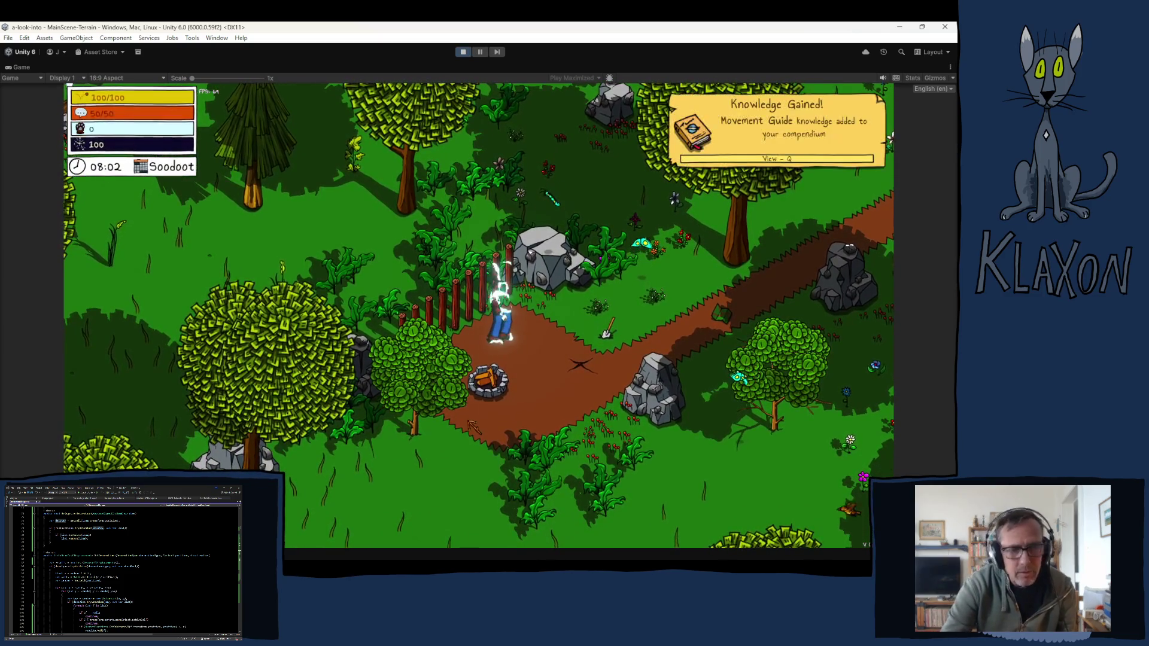
key(d)
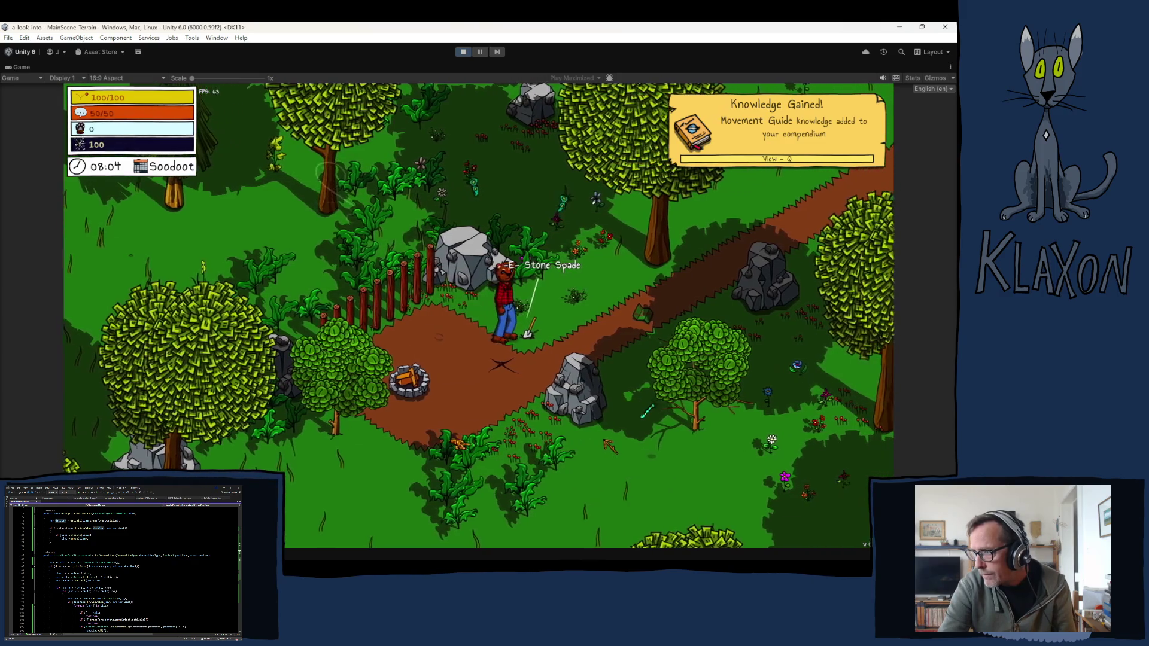
key(e)
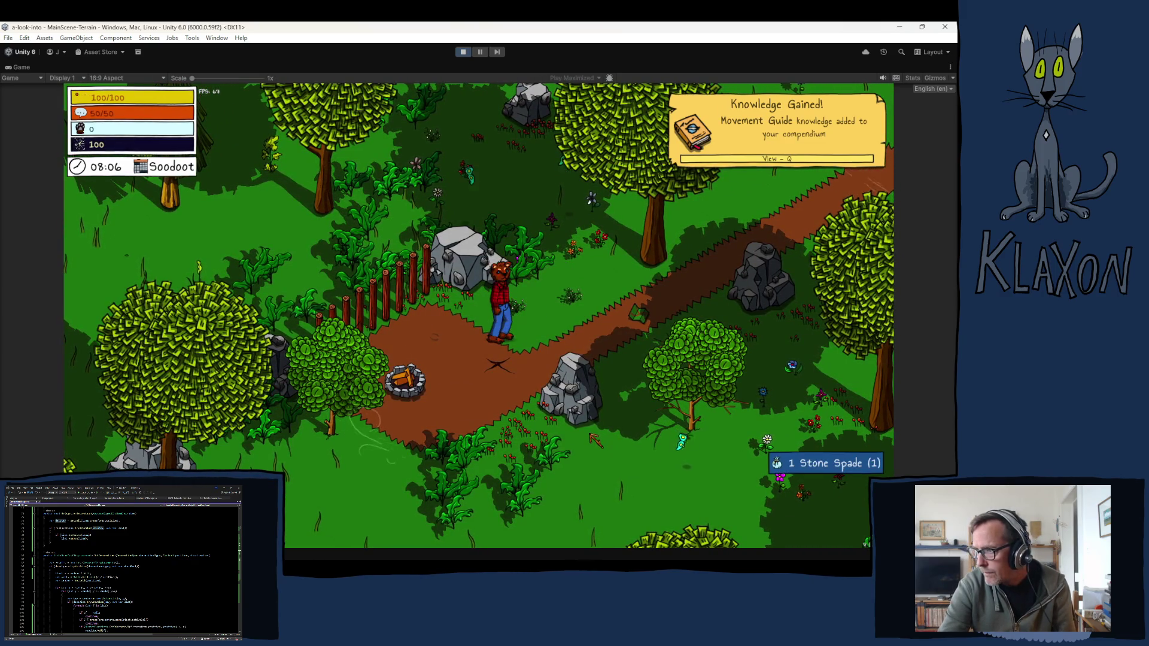
Step: Check the inventory, then walk north and open the Editor Chest
key(Tab)
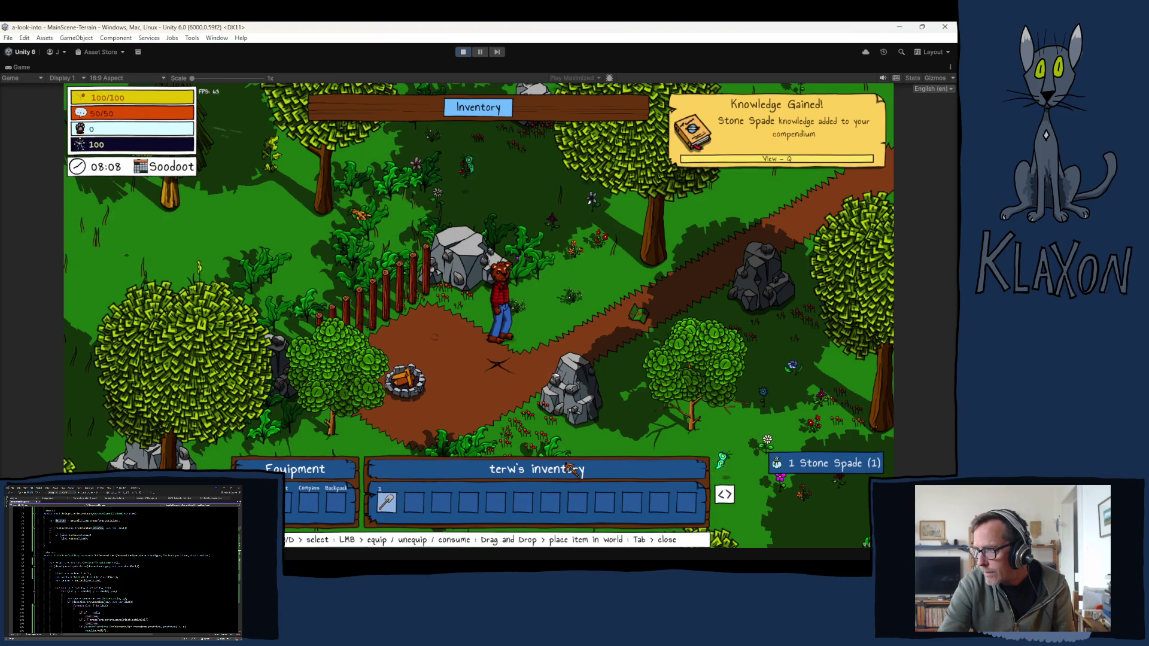
key(Tab)
key(d)
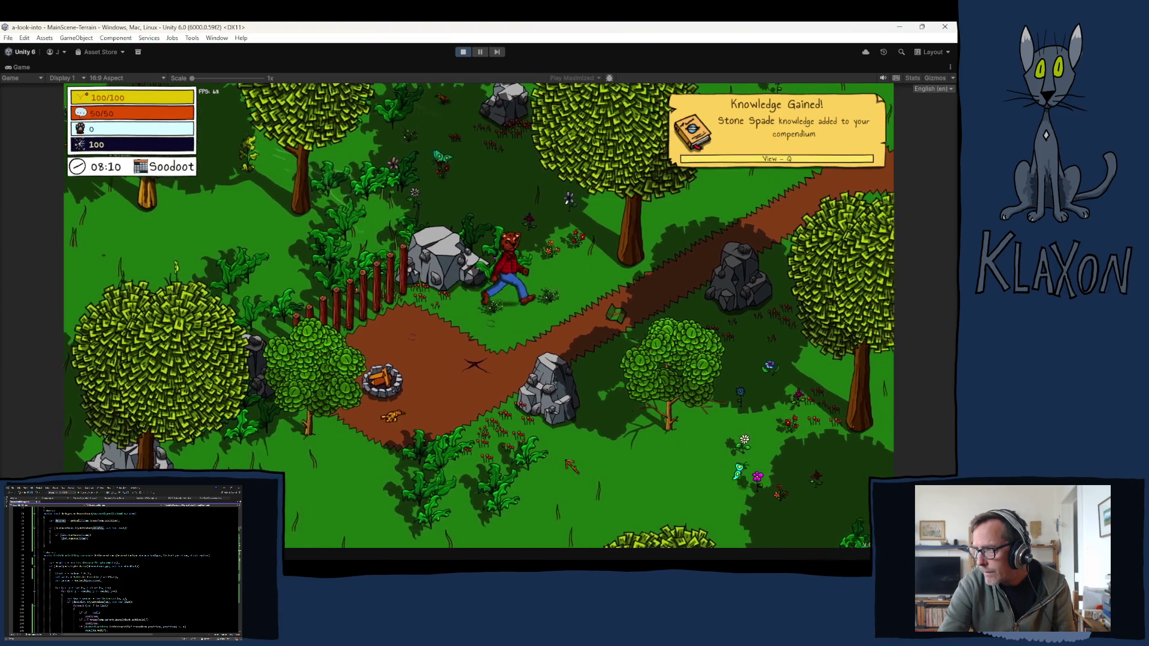
key(w)
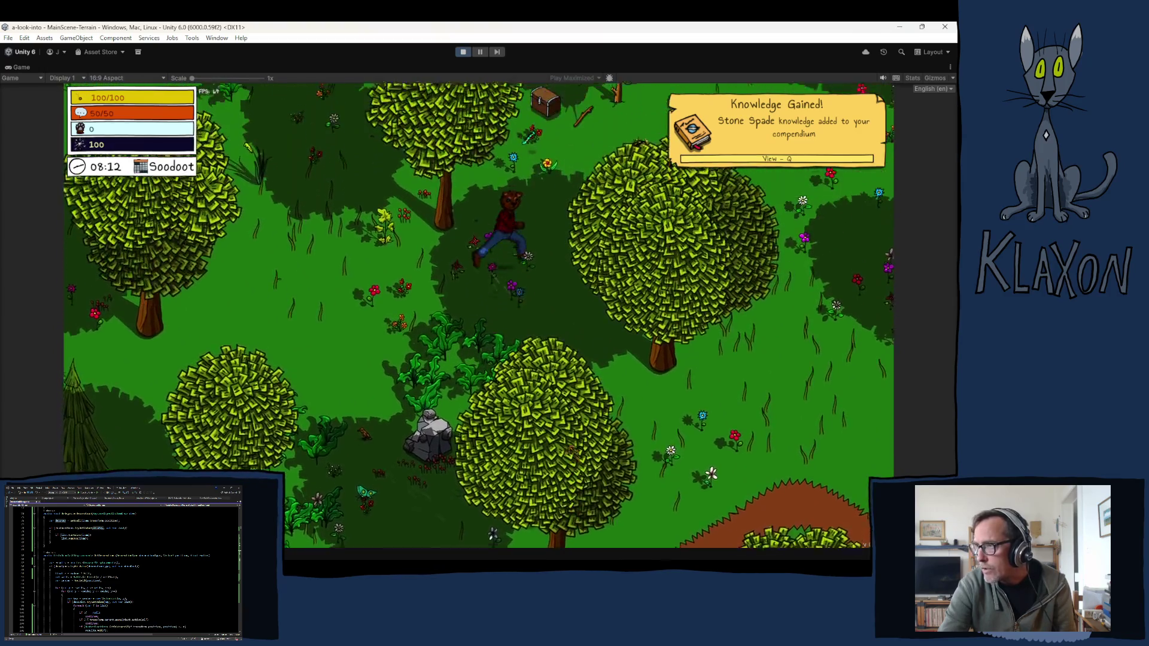
key(w)
key(e)
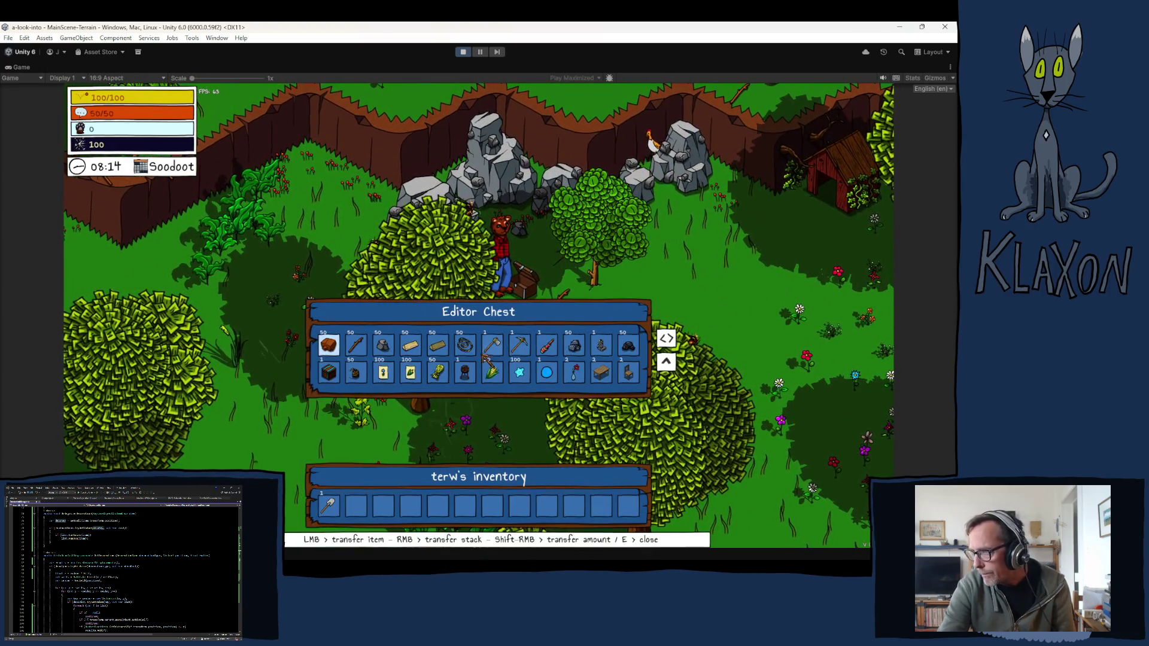
Step: Transfer the table, chair and other items from the Editor Chest into the inventory
click(602, 374)
click(601, 374)
right_click(602, 374)
click(602, 345)
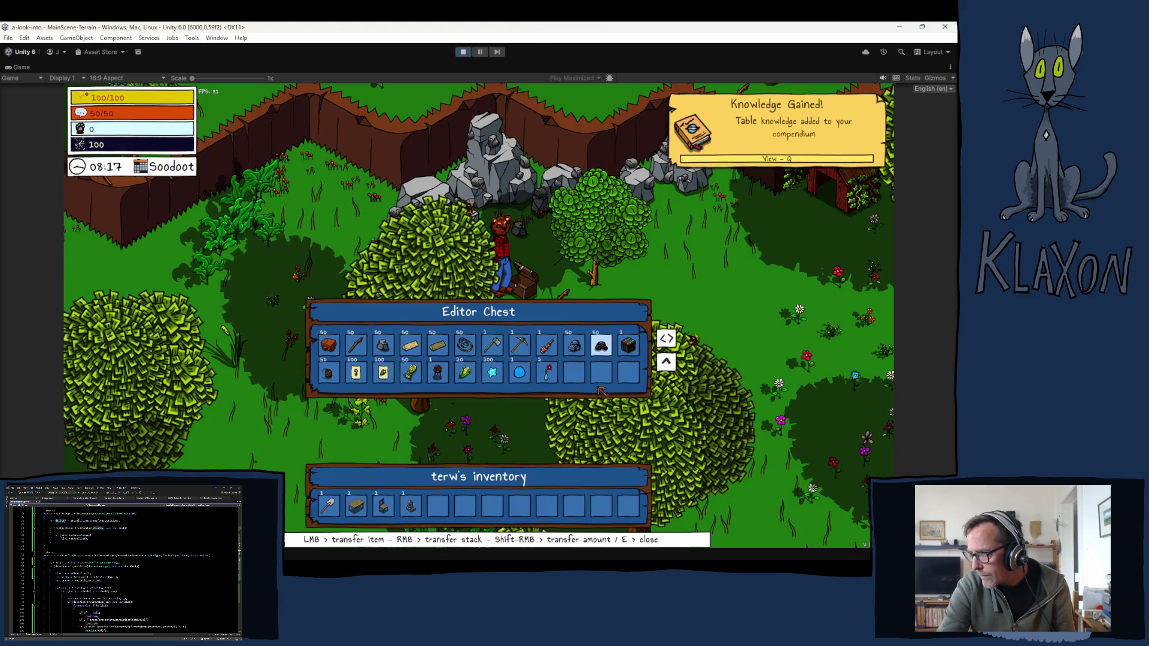
key(e)
Step: Drop the Stone Spade and place a chair and table on the meadow grass
key(s)
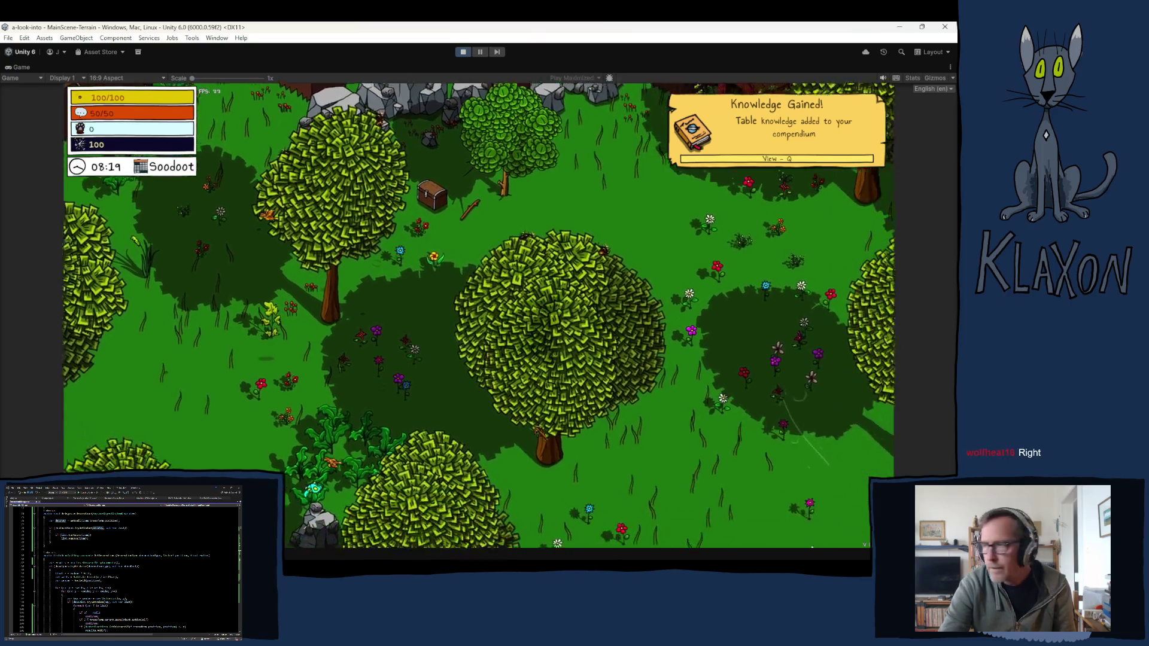
key(Tab)
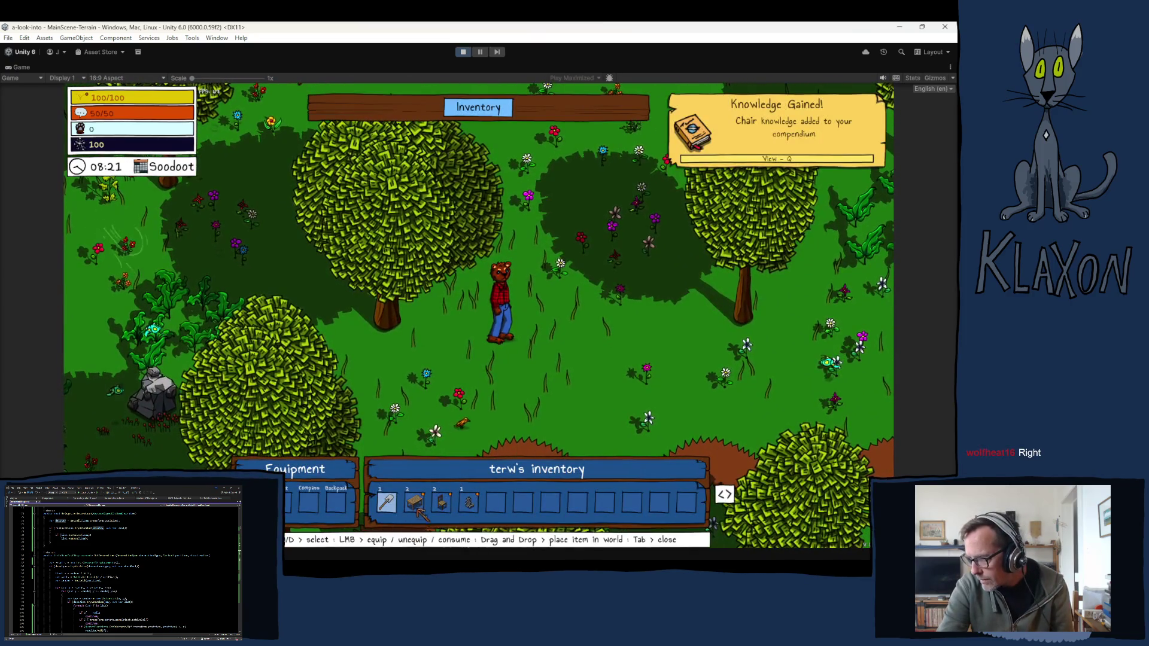
drag(445, 440, 443, 435)
mouse_move(415, 502)
mouse_down()
mouse_move(584, 422)
mouse_move(565, 395)
mouse_up()
mouse_move(389, 503)
mouse_down()
mouse_move(518, 381)
mouse_move(578, 366)
mouse_up()
key(Tab)
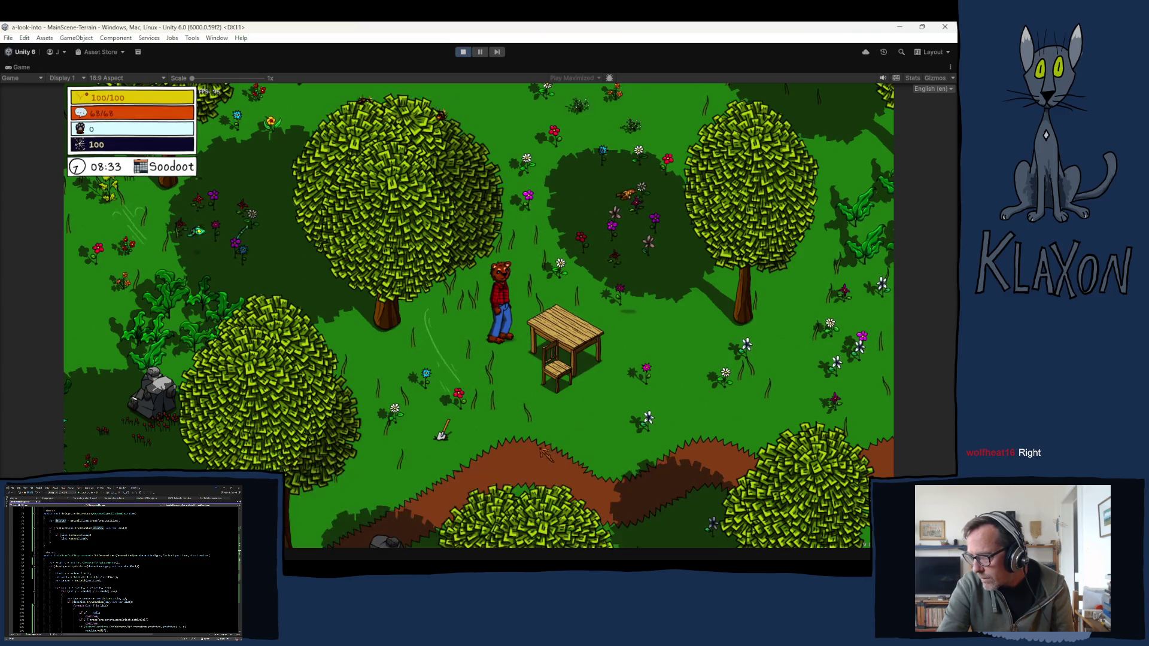
Step: Sit at the table, stand up, then pick the chair and table back up
key(s)
key(e)
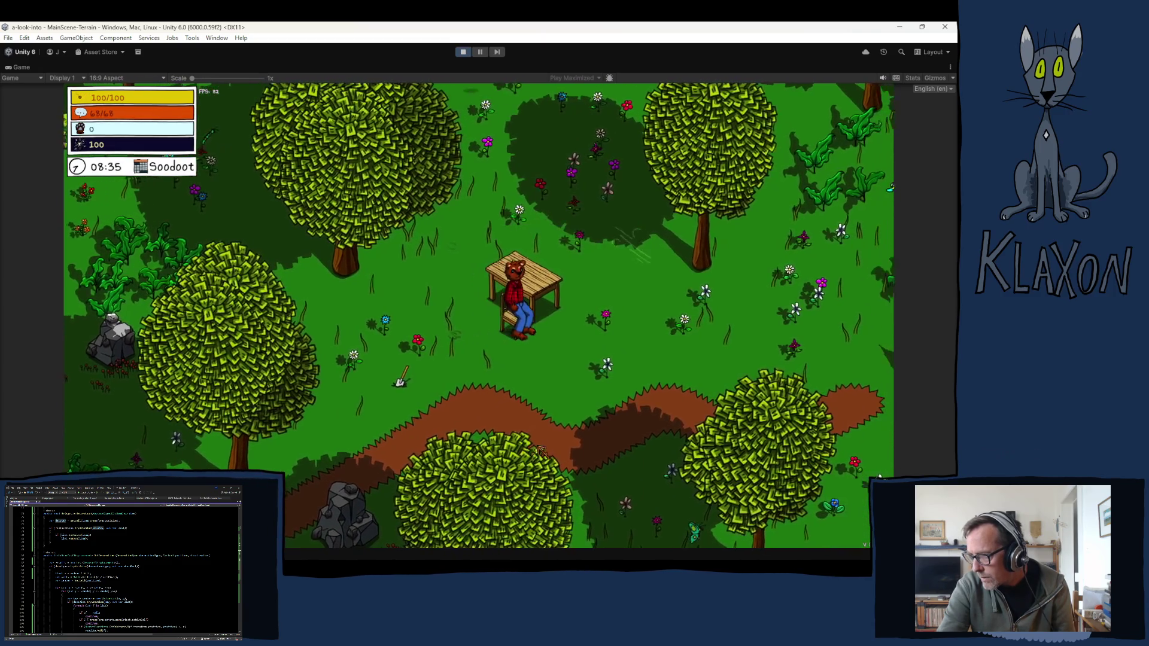
key(e)
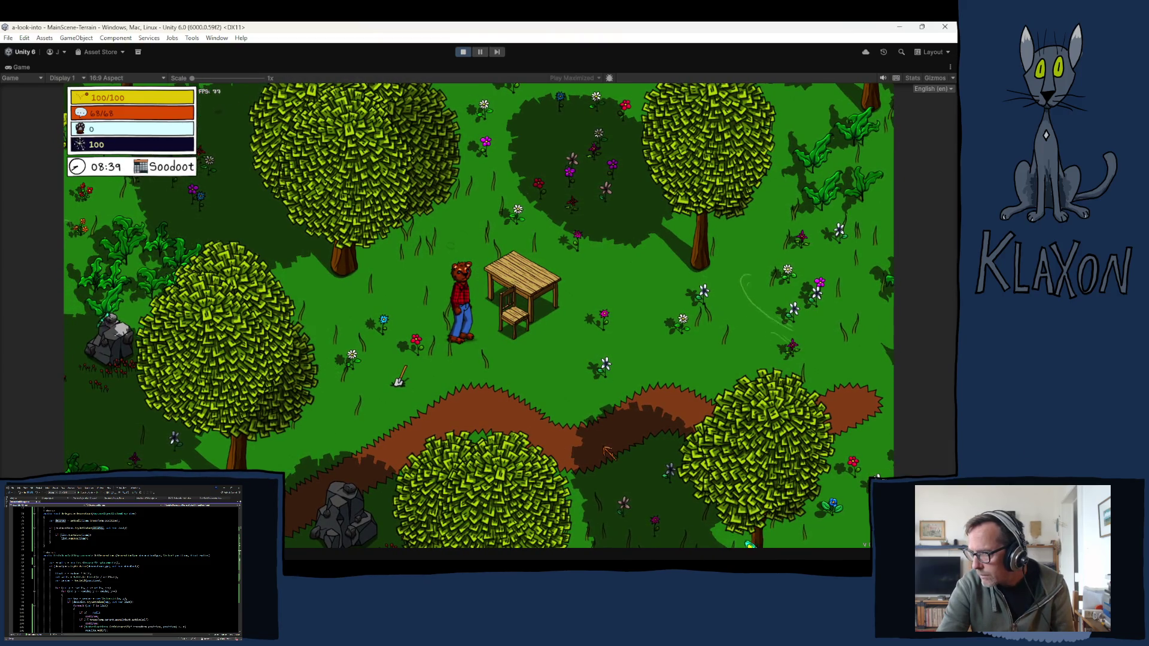
key(d)
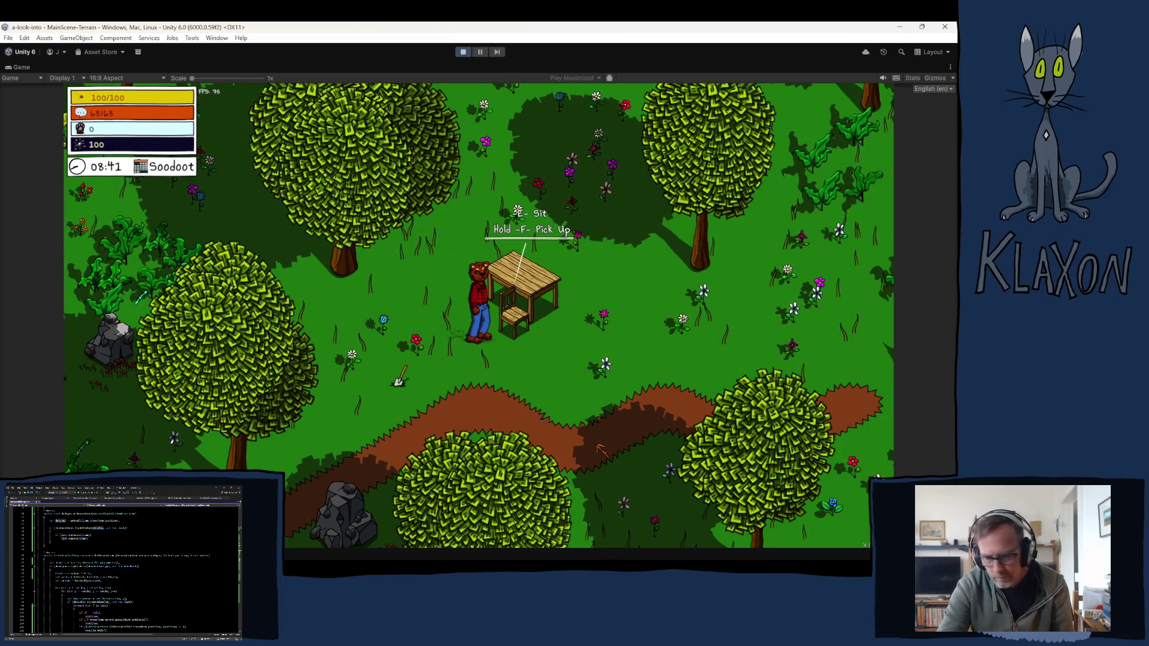
key(f)
key(w)
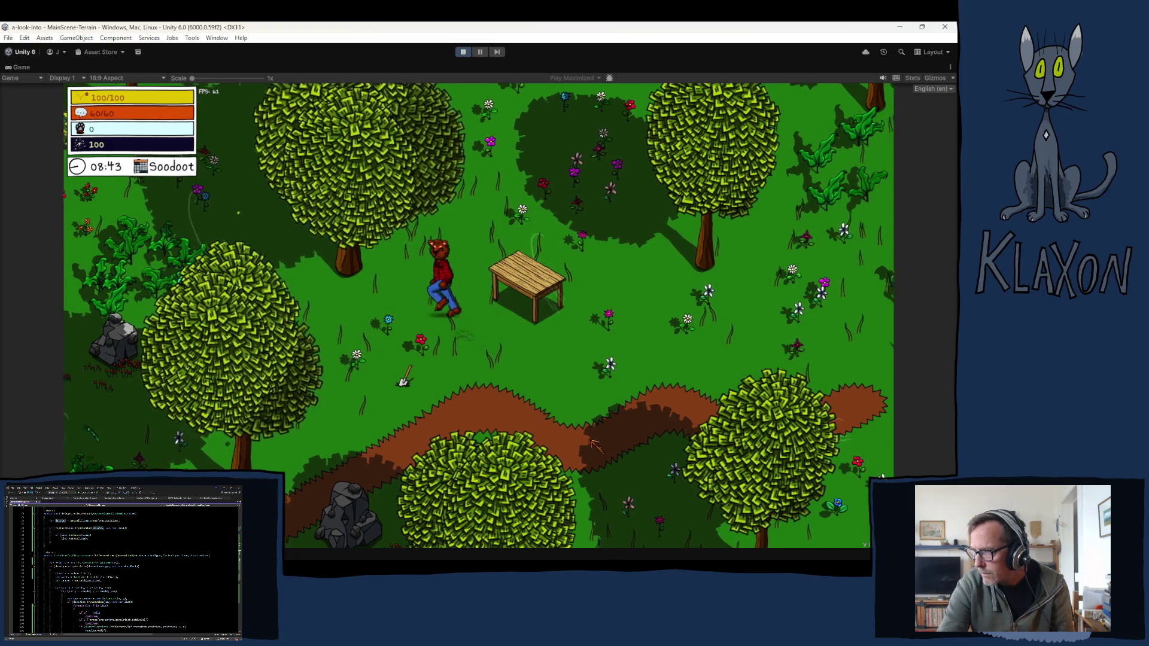
key(s)
key(f)
Step: Pick the Stone Spade back up from the ground and walk around the meadow
key(s)
key(a)
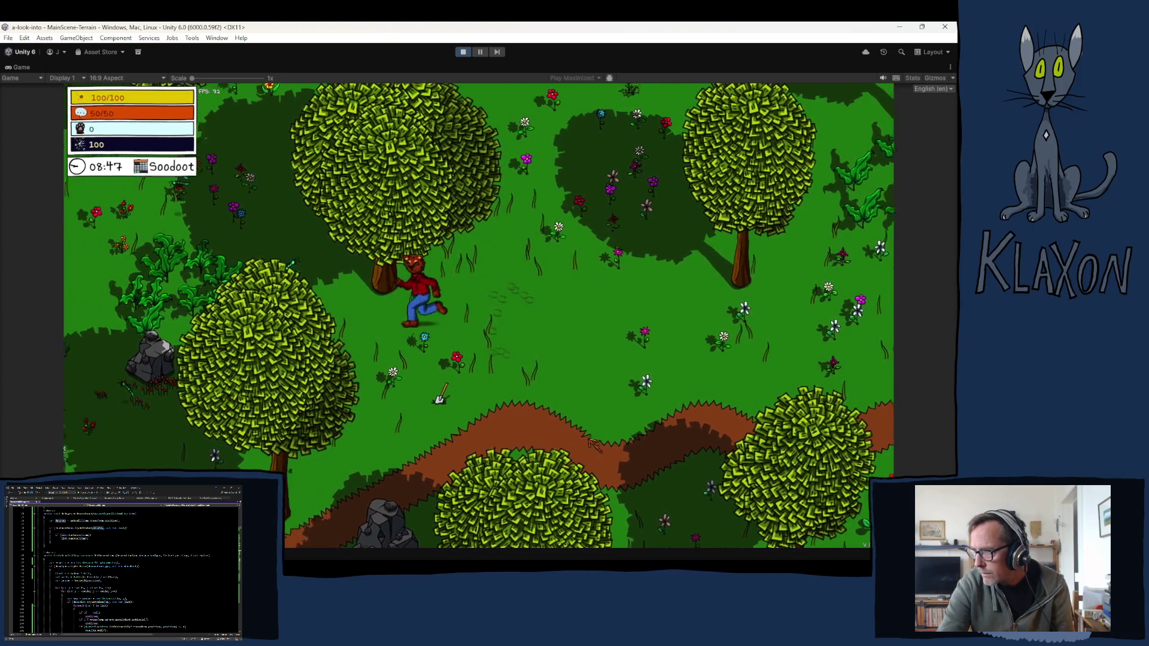
key(f)
key(a)
key(d)
key(w)
Step: Place a table beside the character, pick it up again, and stop the game
key(Tab)
mouse_move(387, 503)
mouse_down()
mouse_move(575, 281)
mouse_move(596, 297)
mouse_up()
drag(387, 503, 586, 286)
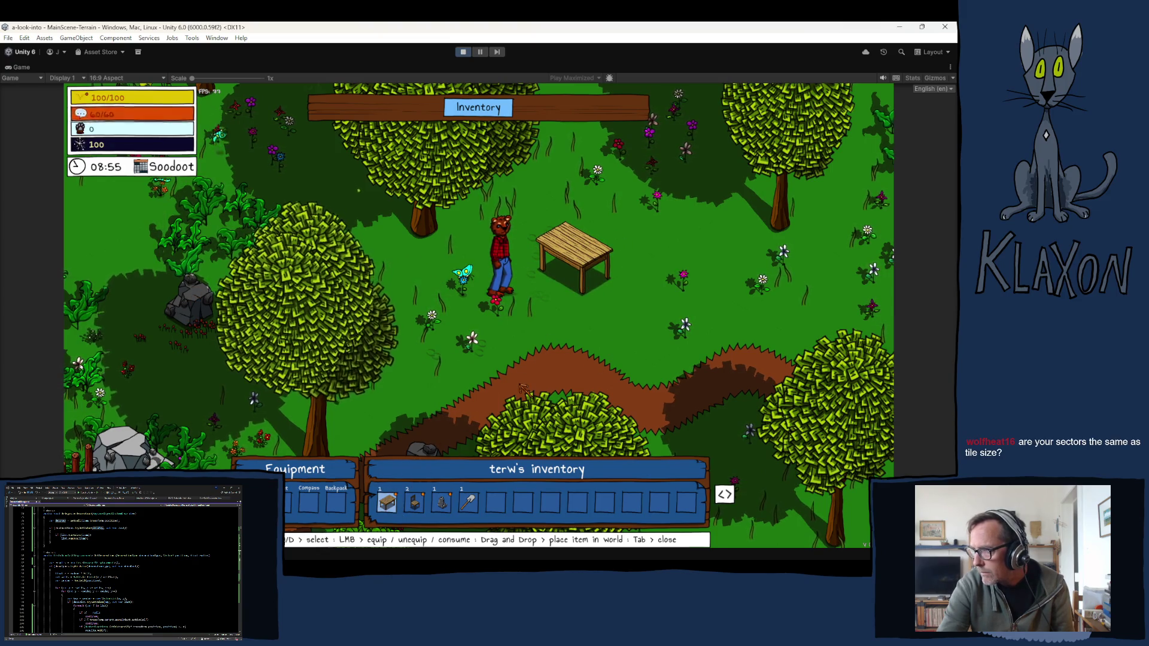
key(Tab)
key(d)
key(f)
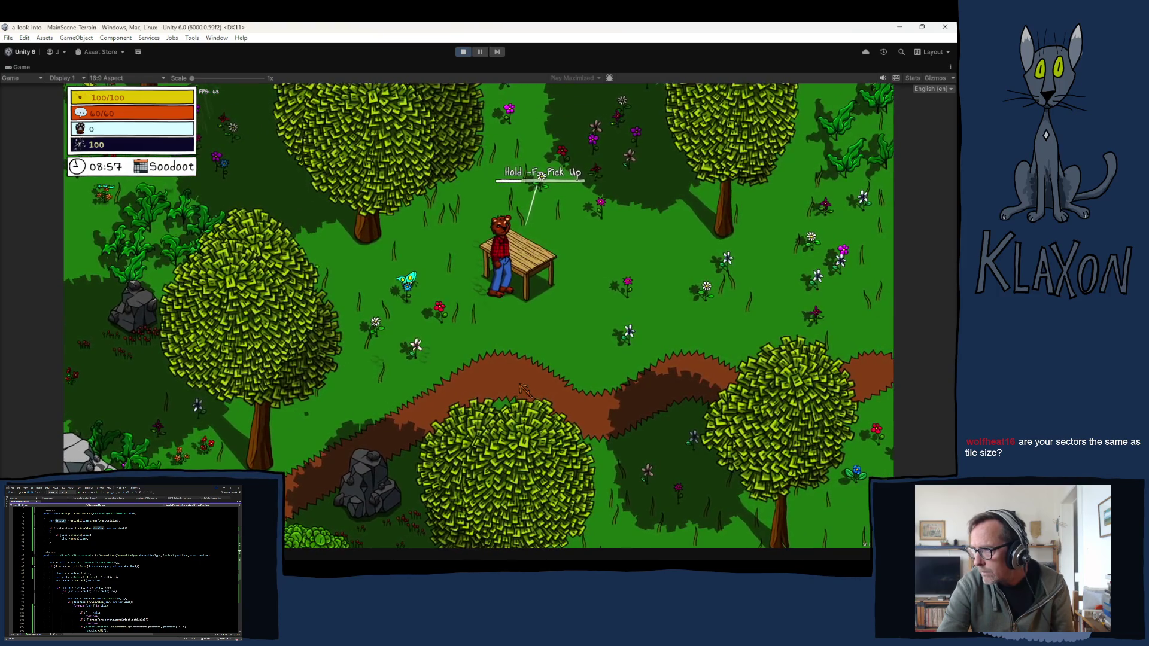
key(a)
key(a)
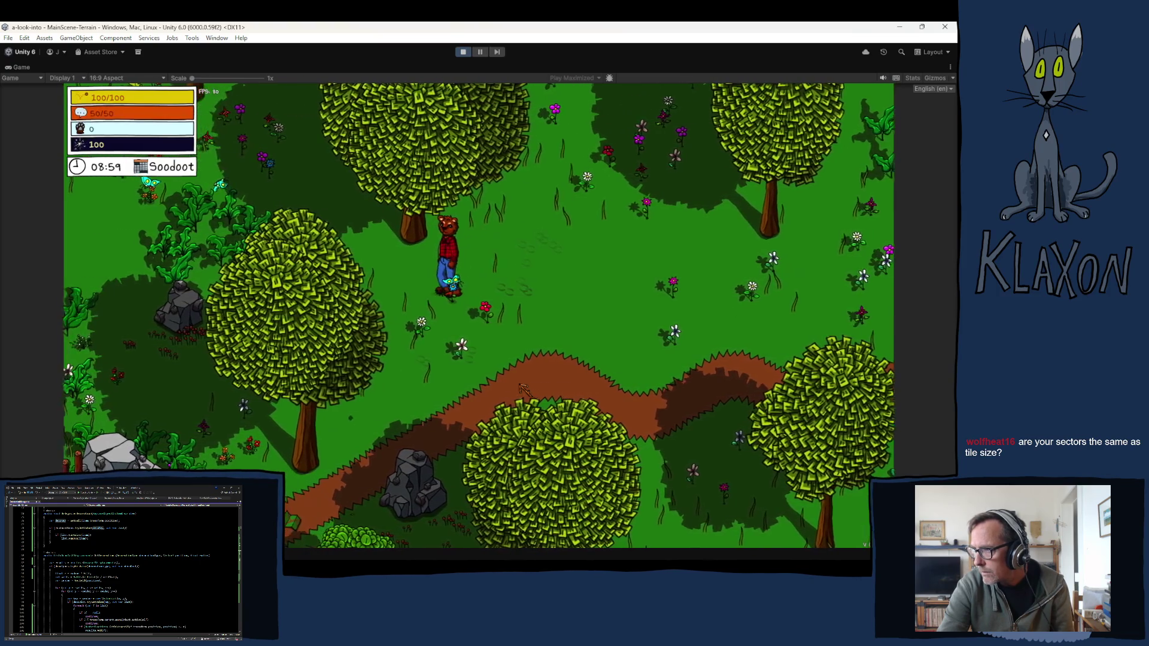
click(463, 52)
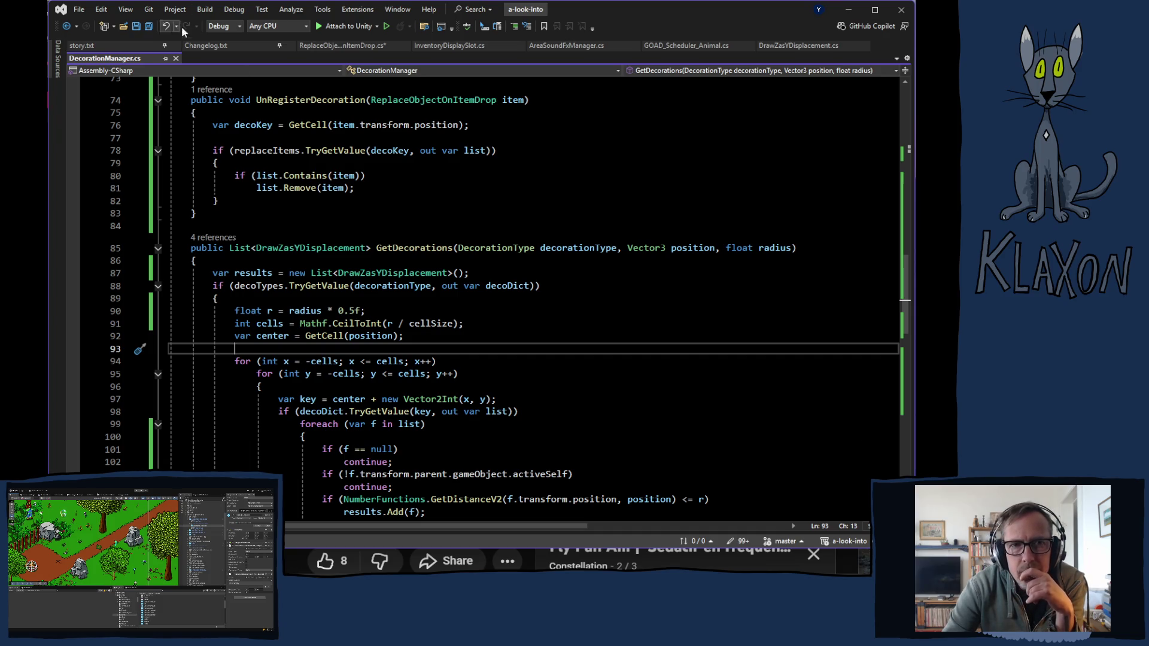
Step: Review replaceRadius in ReplaceObjectOnItemDrop.cs's CheckForObjects, ShowObjects and OnDrawGizmosSelected
click(337, 47)
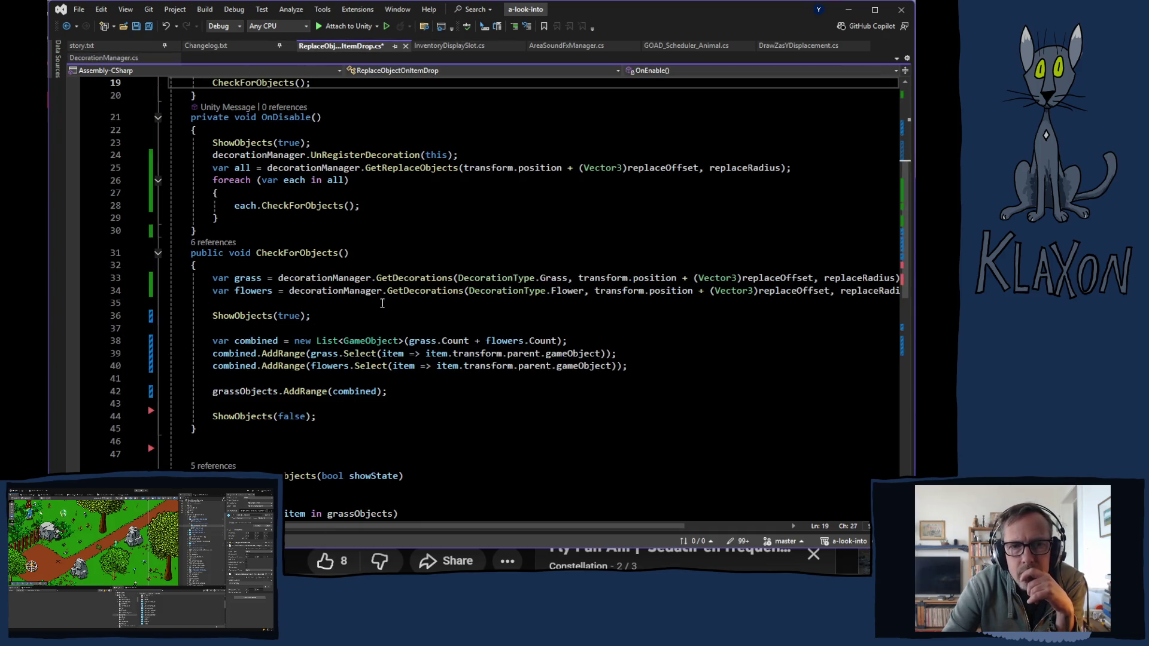
scroll(330, 312, down, 2)
scroll(330, 327, down, 1)
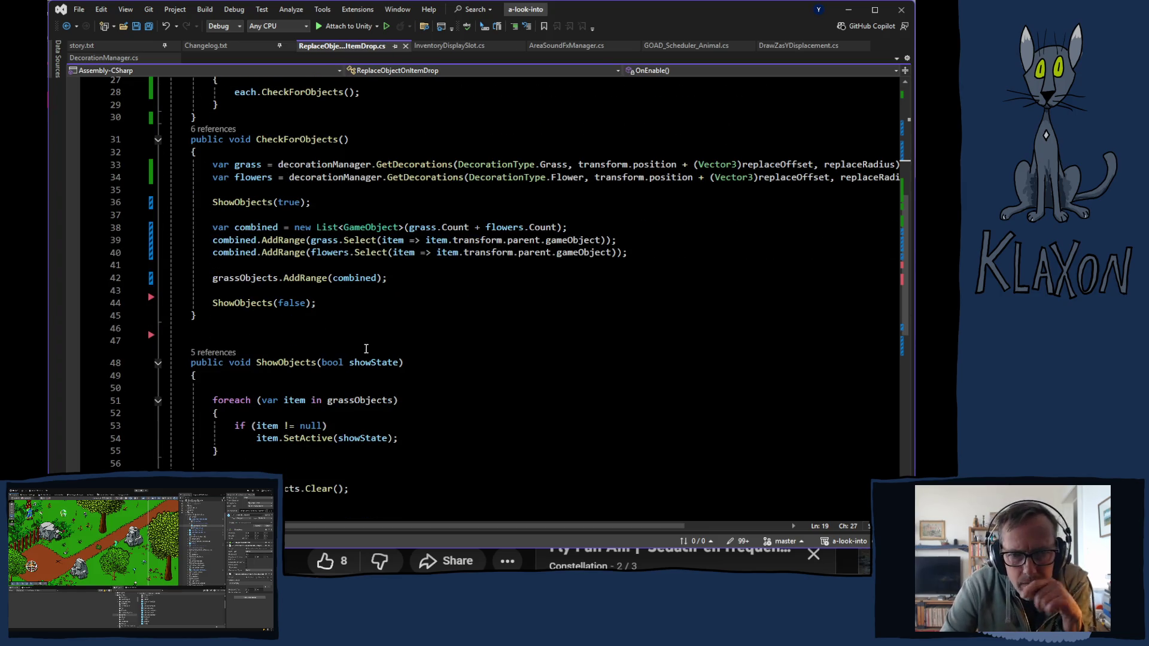
scroll(362, 353, down, 6)
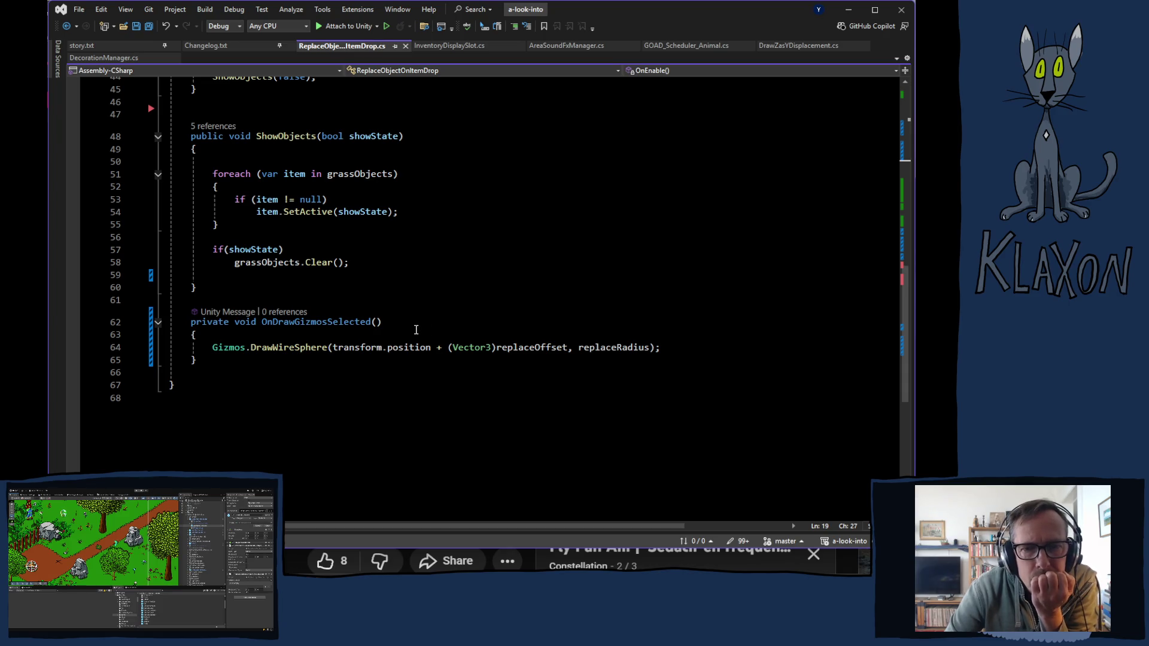
scroll(386, 337, up, 5)
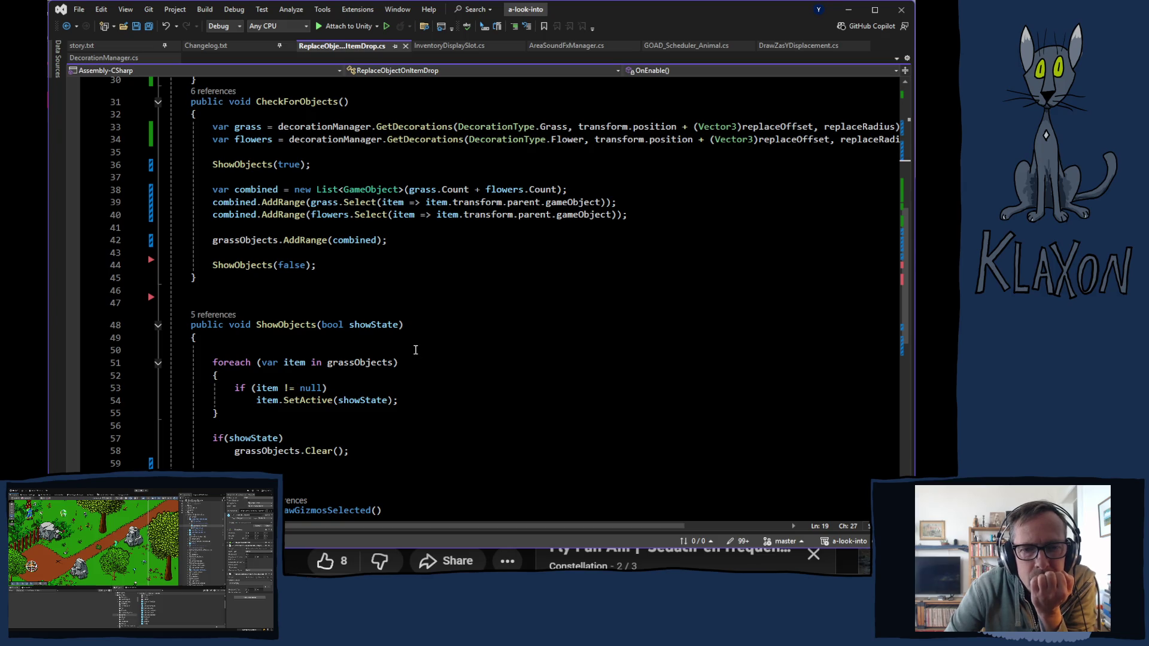
scroll(403, 359, up, 3)
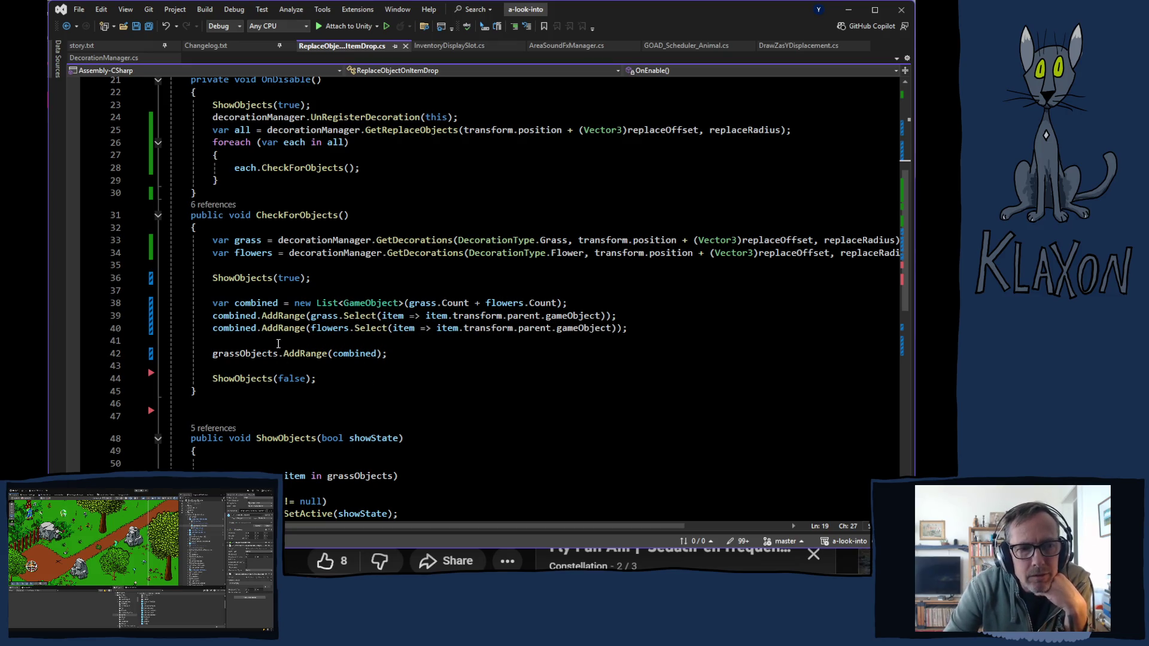
mouse_move(301, 353)
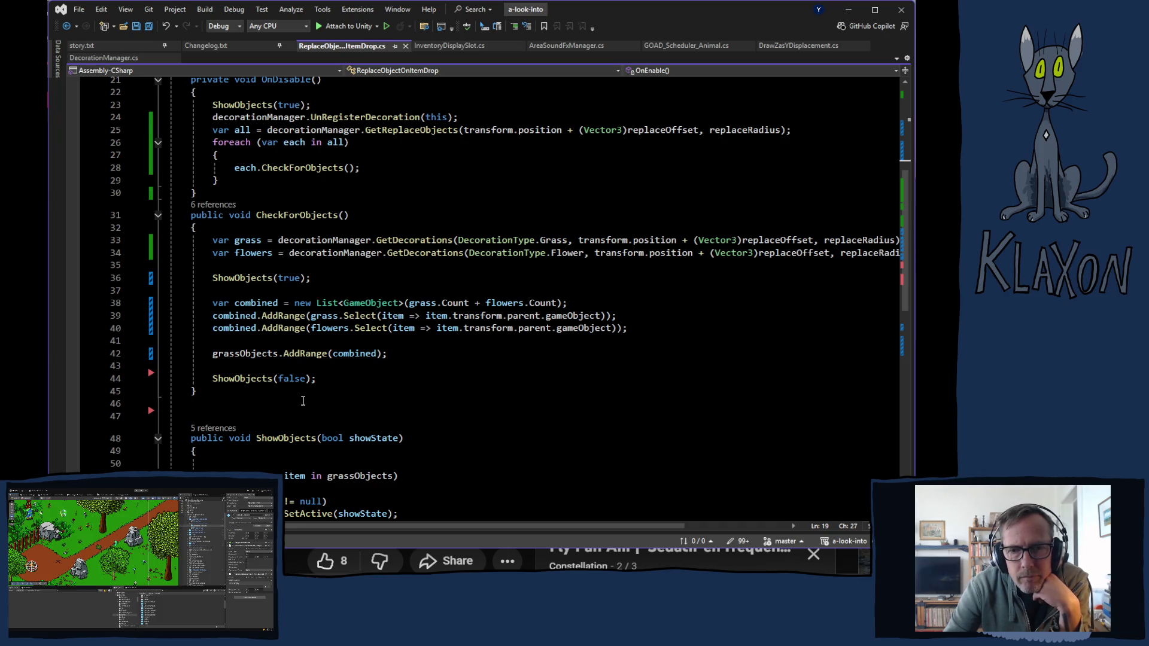
scroll(311, 398, down, 3)
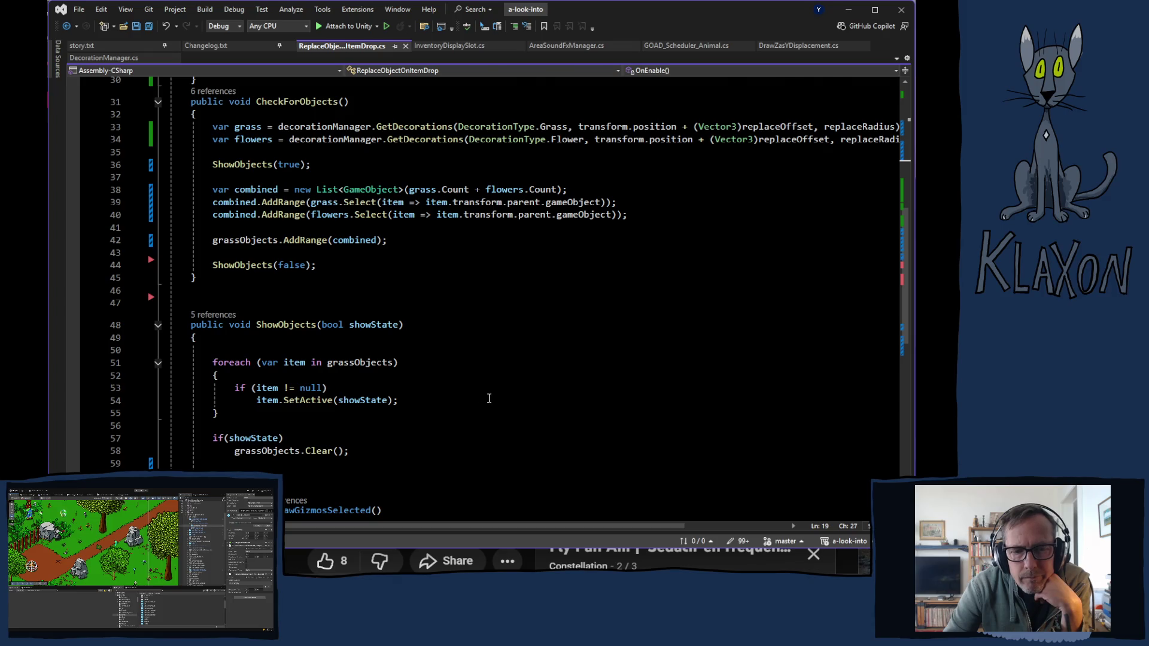
scroll(487, 397, down, 2)
scroll(434, 401, up, 5)
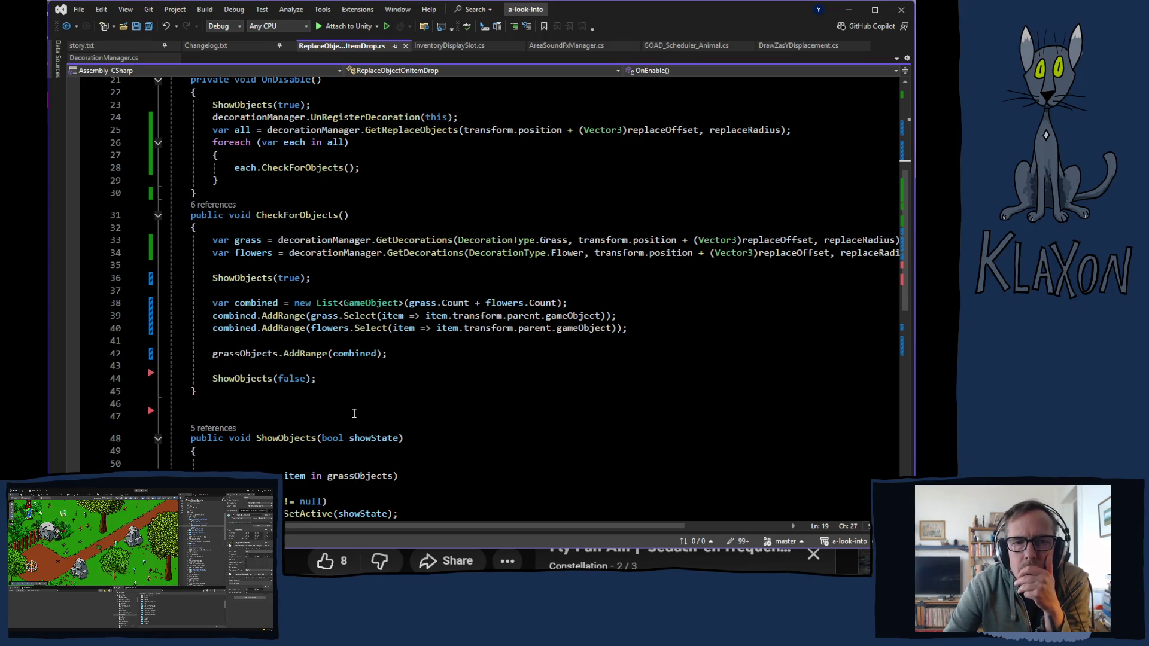
scroll(353, 411, up, 4)
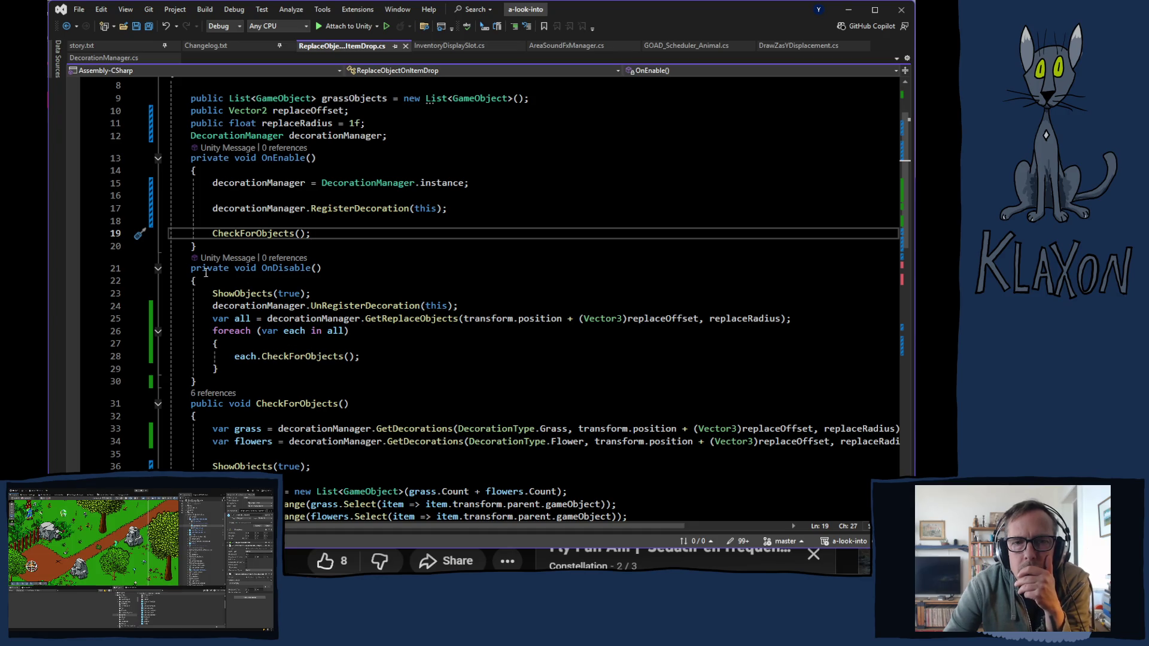
Step: Go to UnRegisterDecoration's definition in DecorationManager.cs and scroll through GetDecorations
ctrl+click(348, 307)
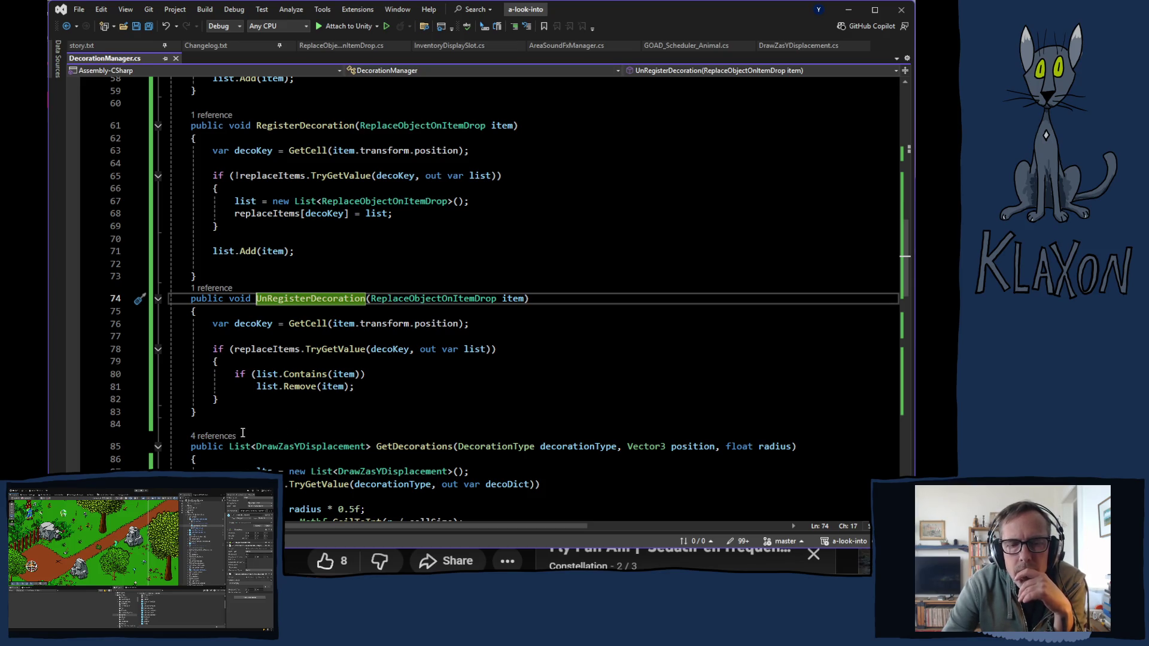
scroll(262, 433, down, 3)
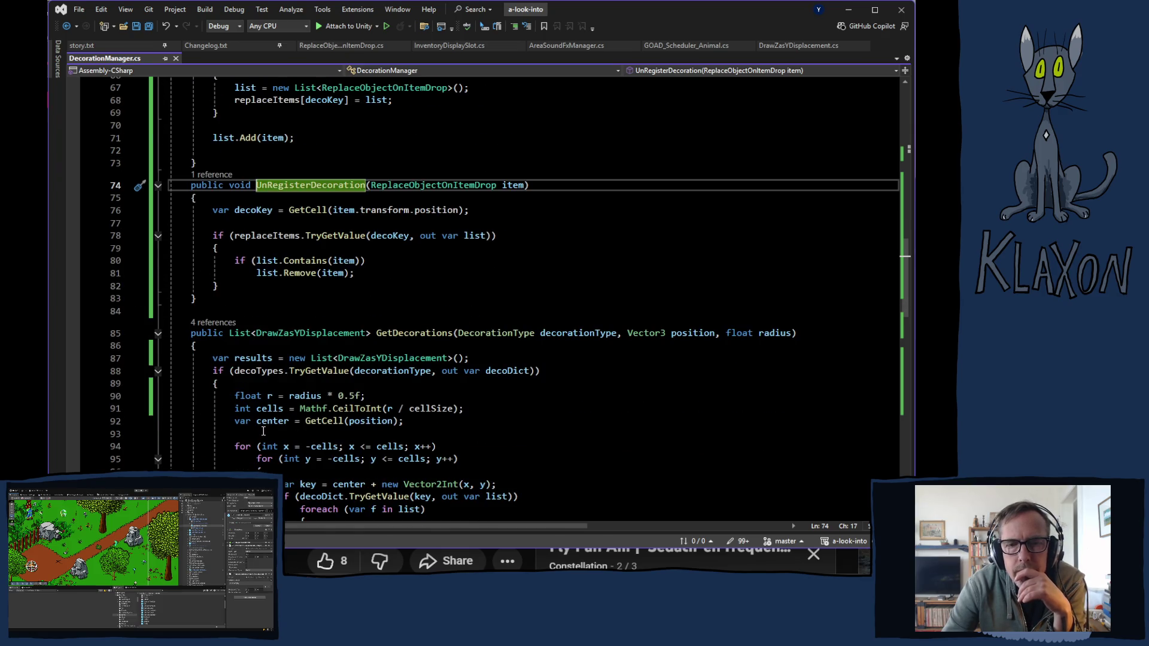
scroll(262, 432, down, 2)
scroll(264, 427, down, 2)
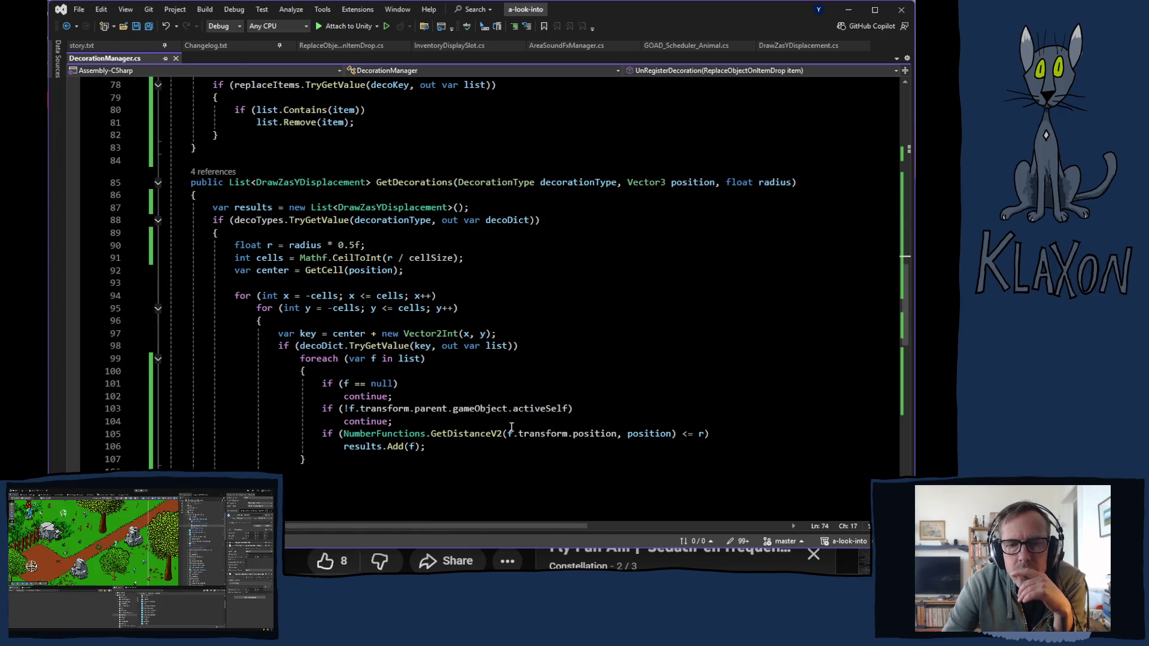
scroll(483, 457, down, 10)
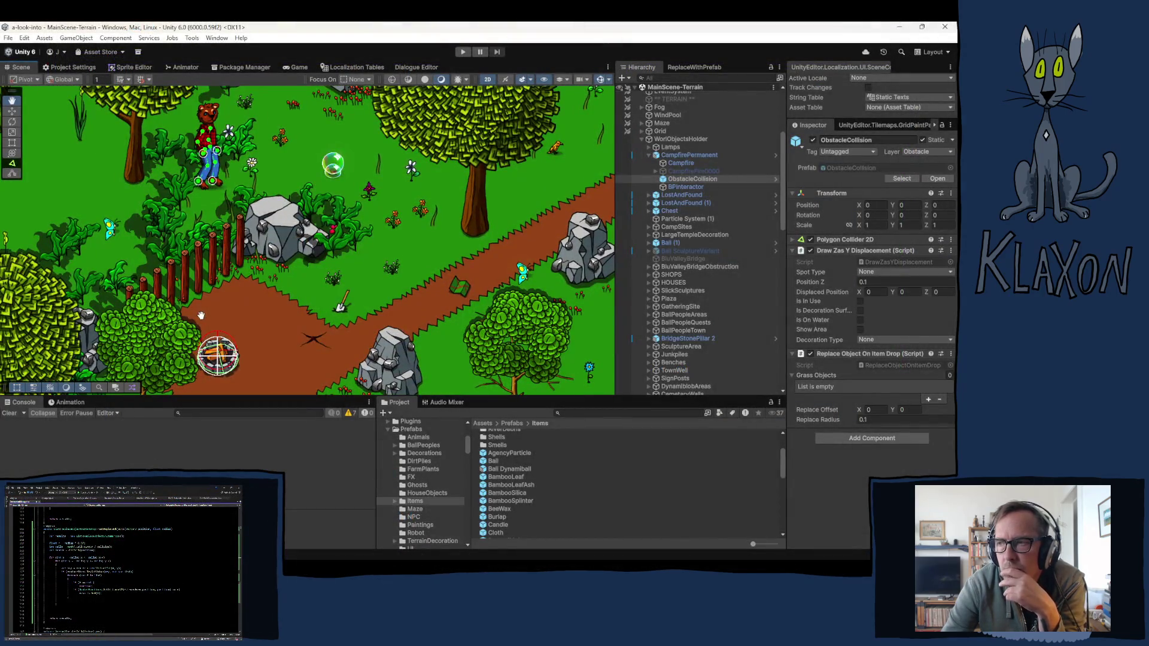
Step: Give the Burlap prefab in Prefabs/Items a Replace Radius of 0.05
drag(202, 315, 222, 267)
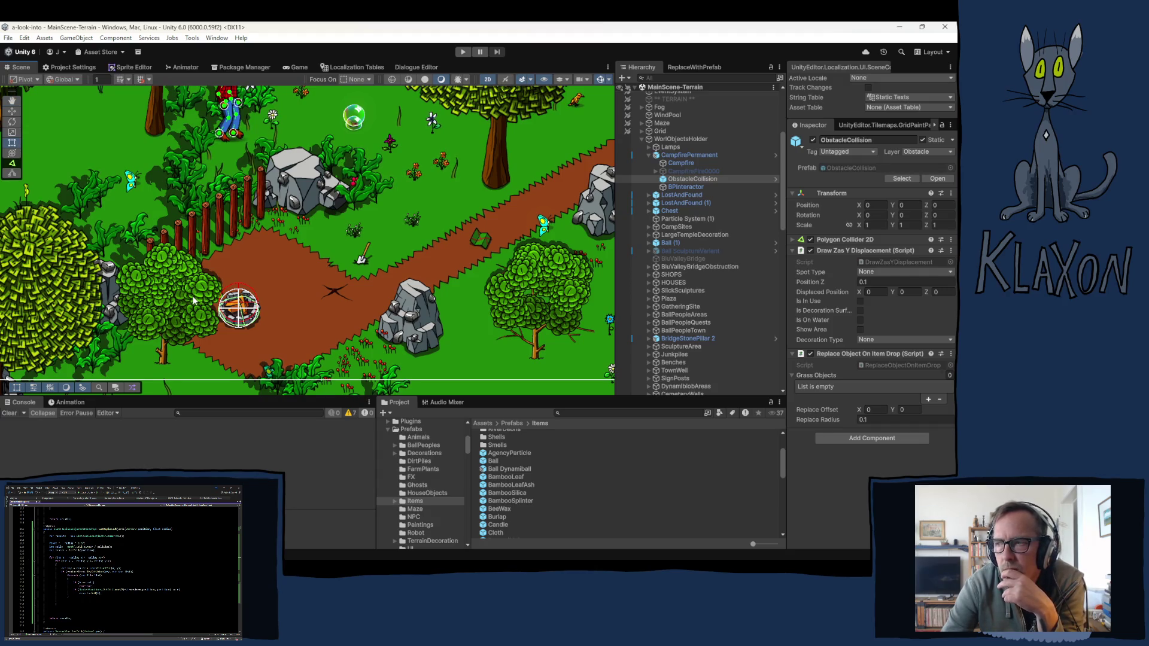
mouse_move(482, 225)
mouse_down()
mouse_move(279, 263)
mouse_move(202, 257)
mouse_move(158, 198)
mouse_up()
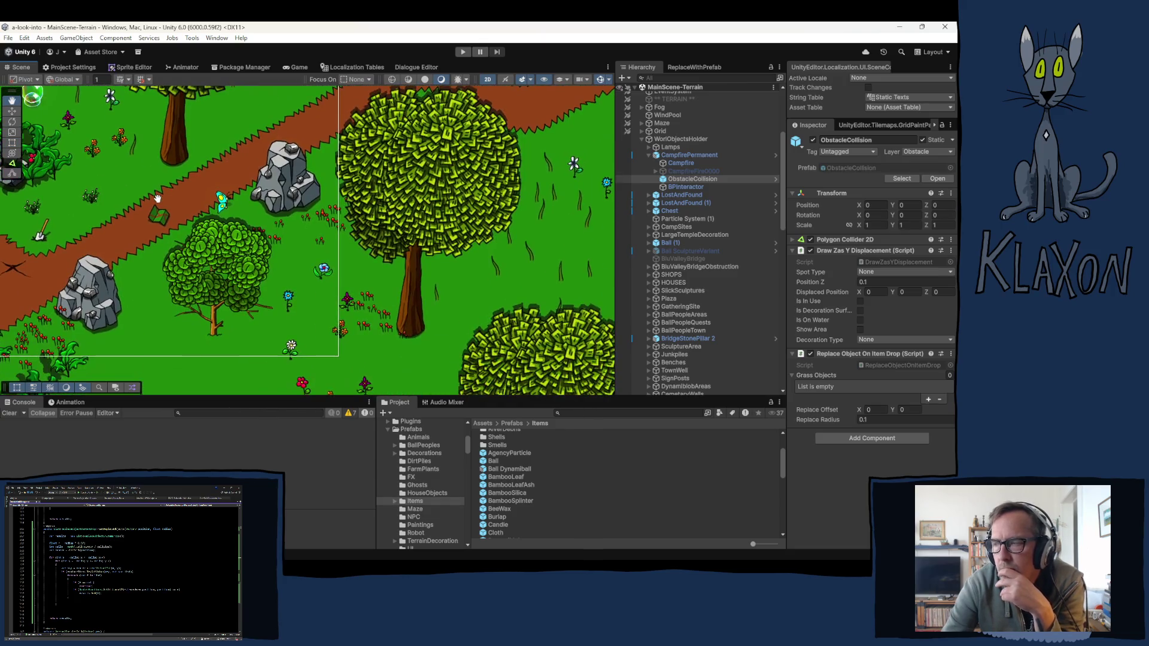
mouse_move(259, 132)
mouse_down()
mouse_move(152, 222)
mouse_move(211, 227)
mouse_move(355, 156)
mouse_up()
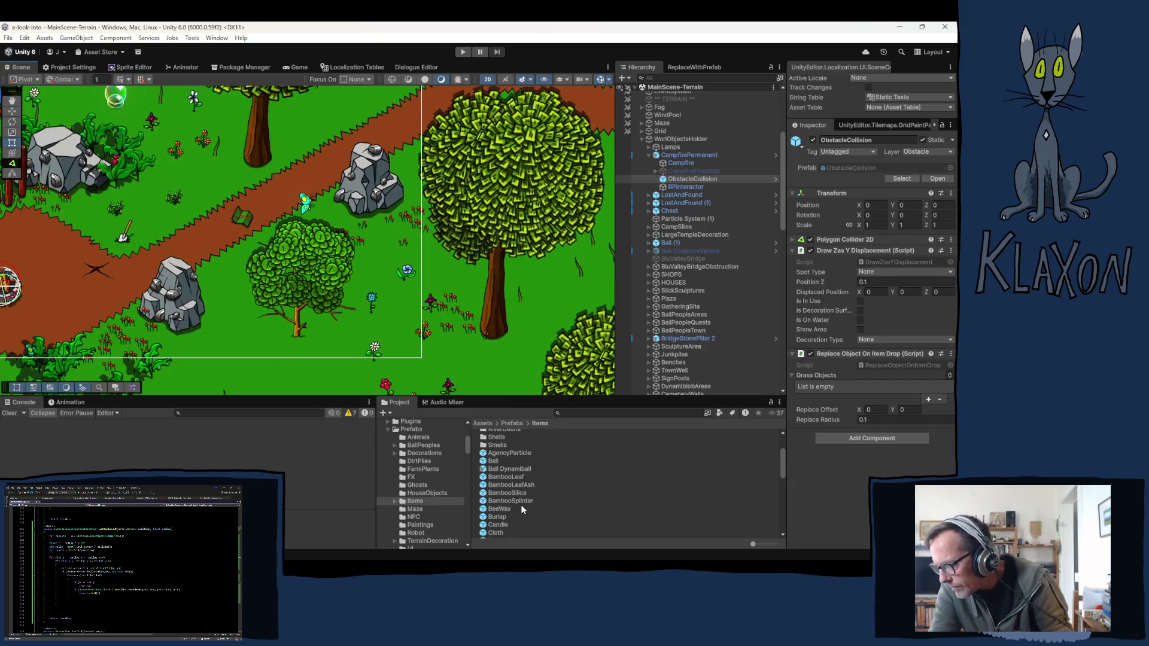
click(495, 510)
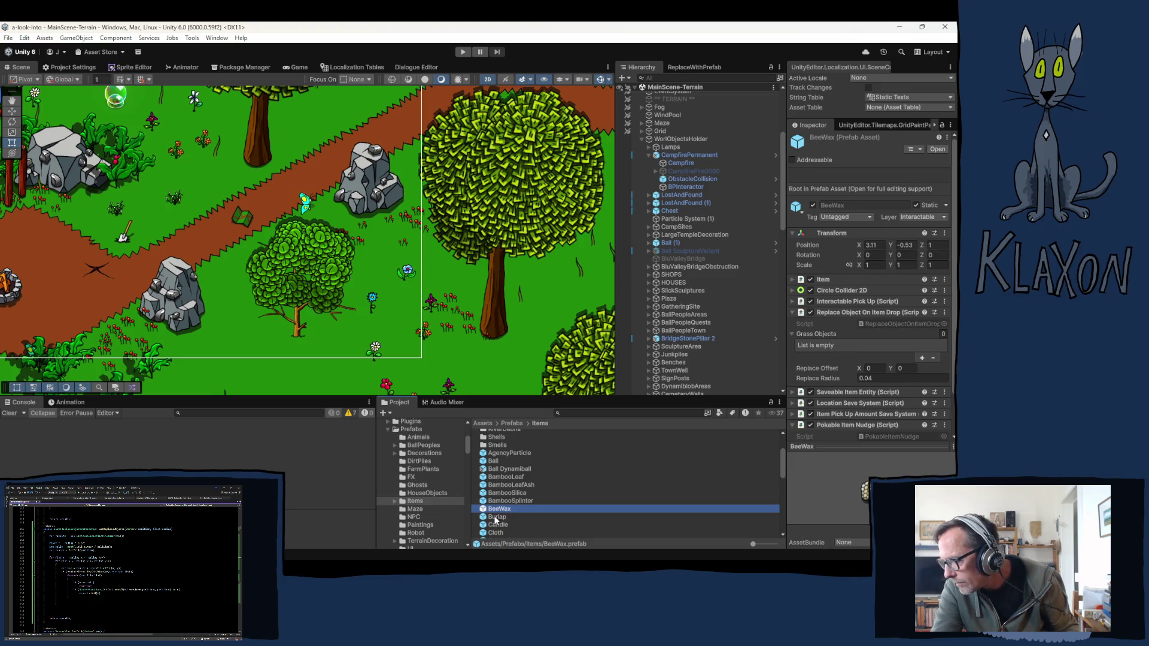
click(496, 518)
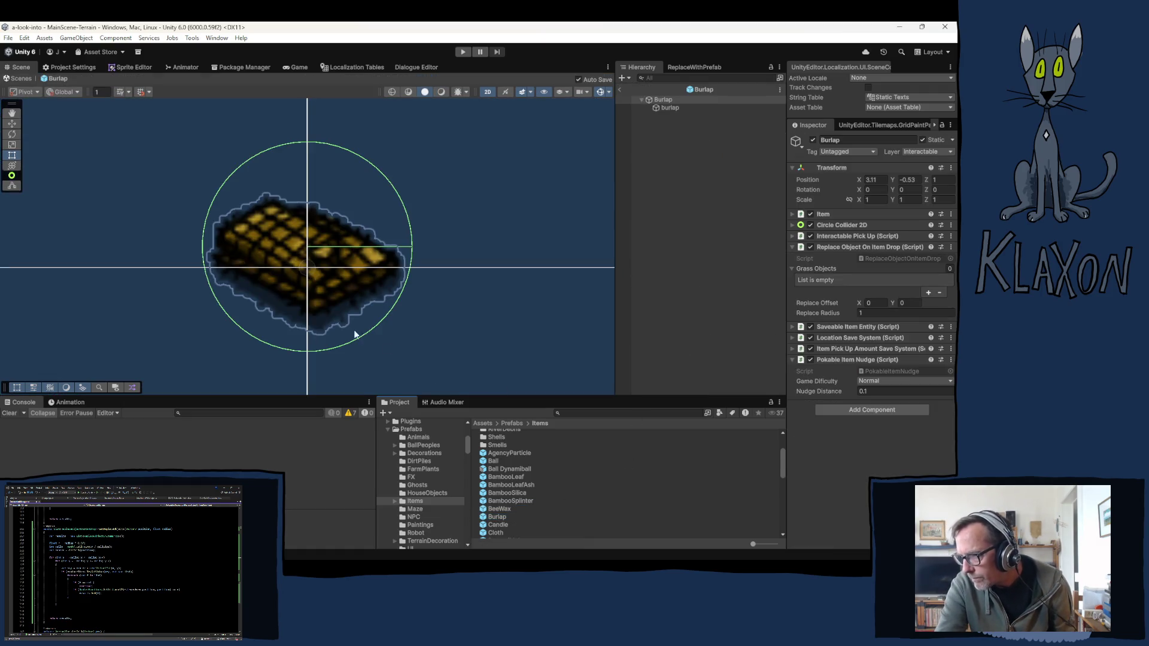
click(873, 312)
text(0)
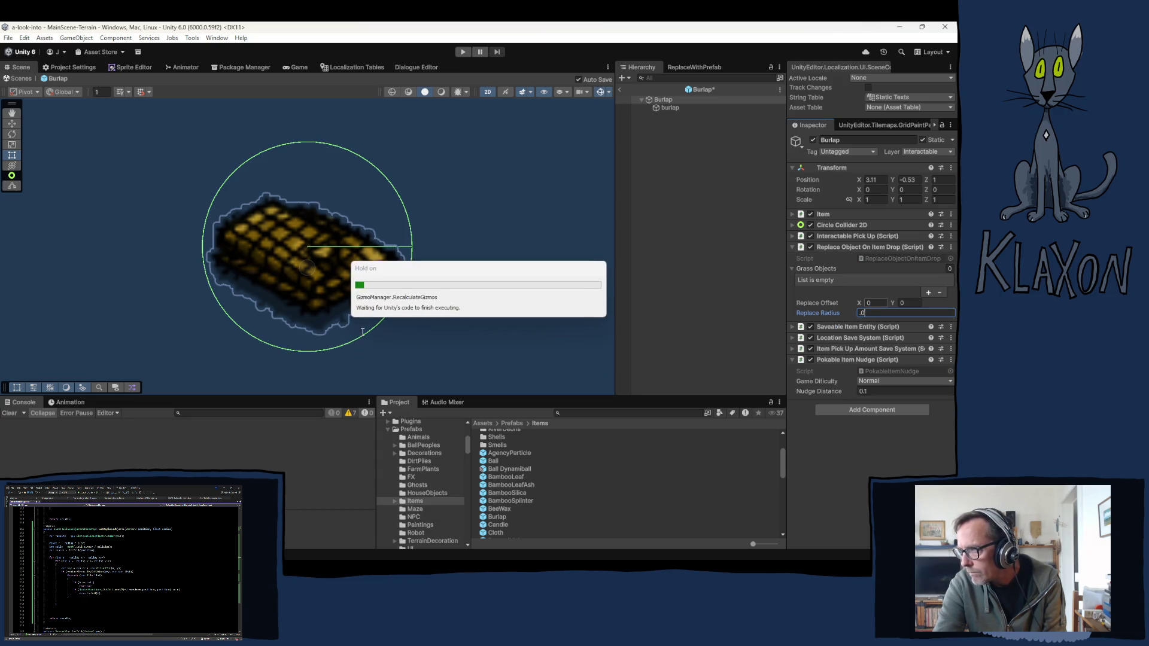
text(.1)
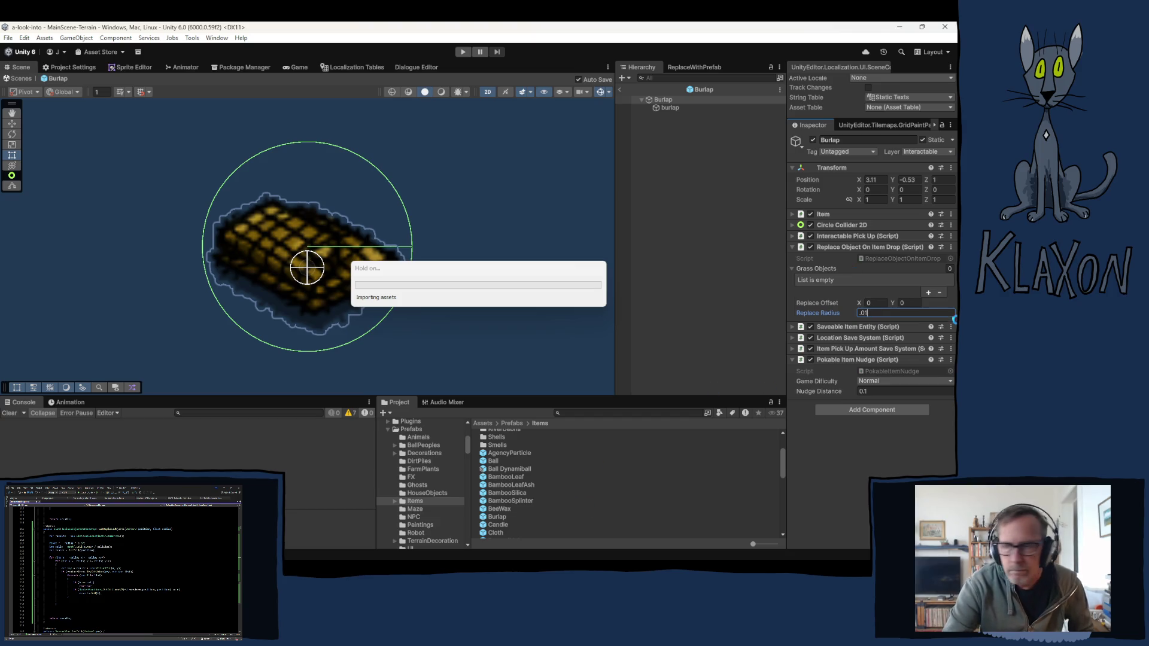
key(Return)
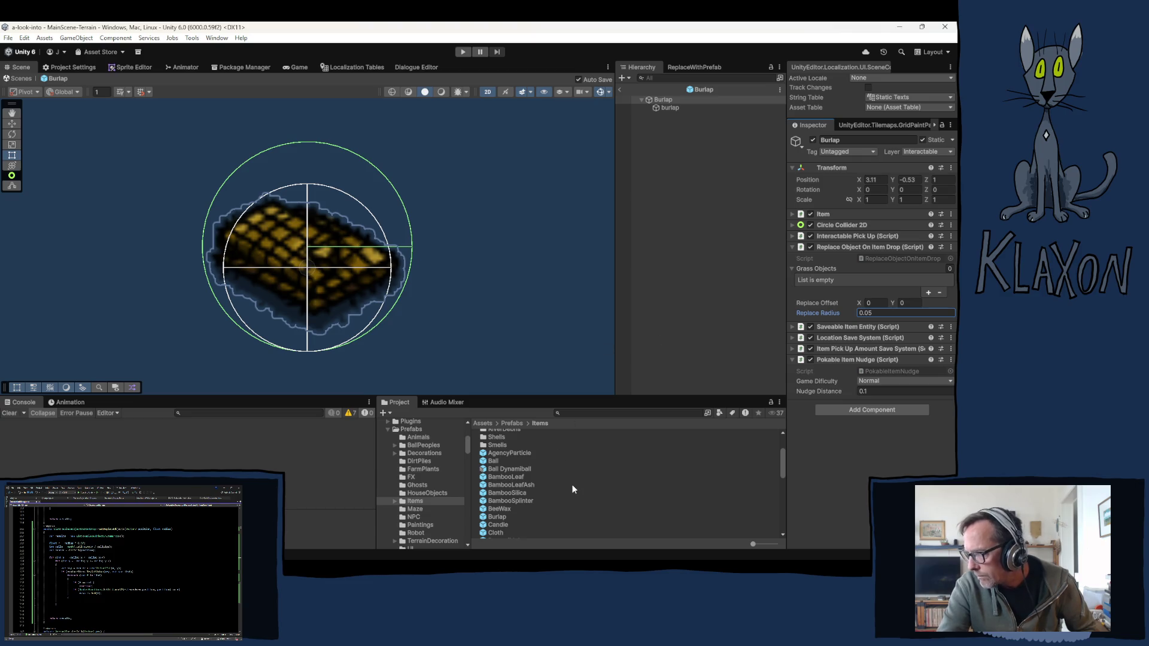
click(495, 525)
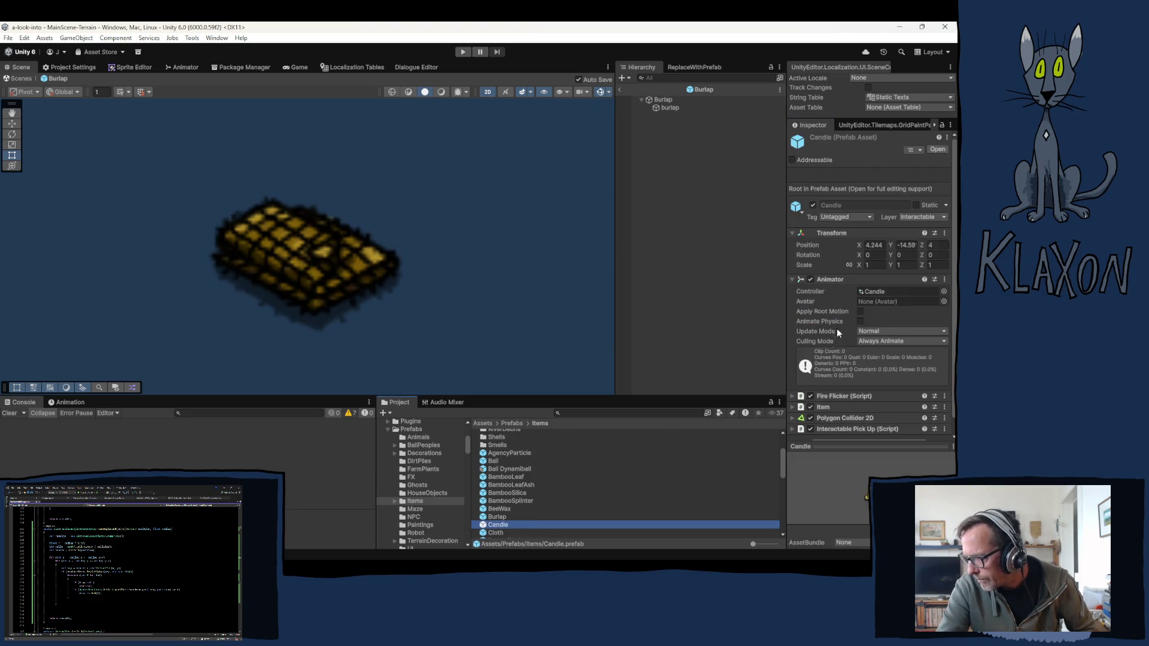
Step: Open the Candle prefab and confirm CandleItem has no Replace Object On Item Drop component
key(Return)
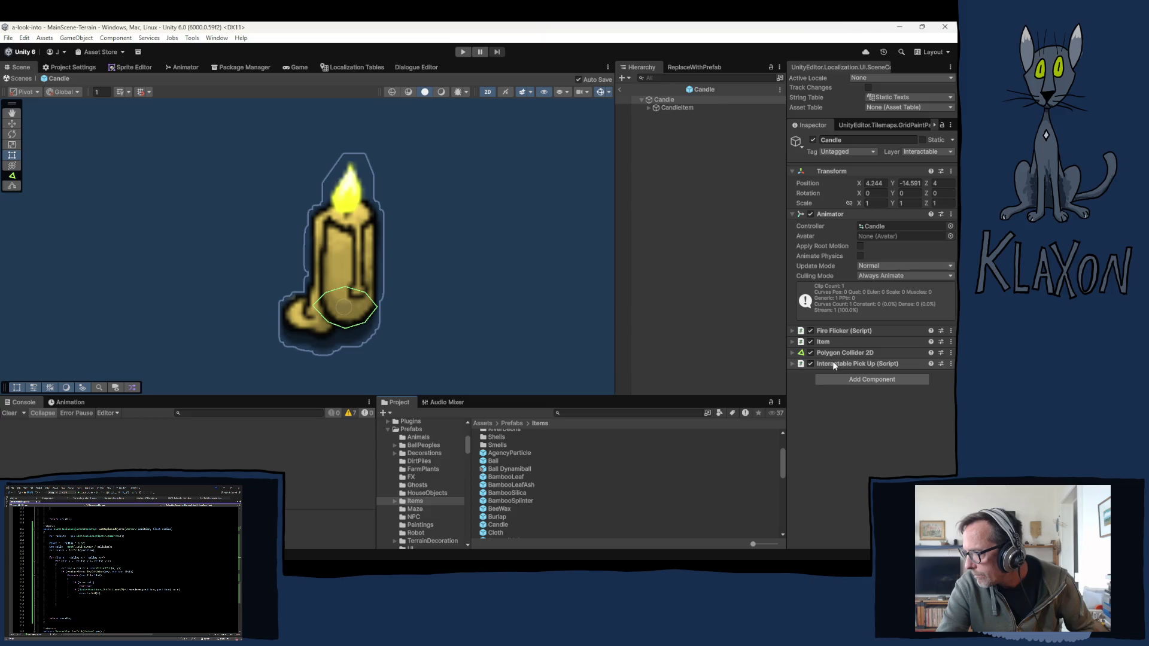
click(676, 105)
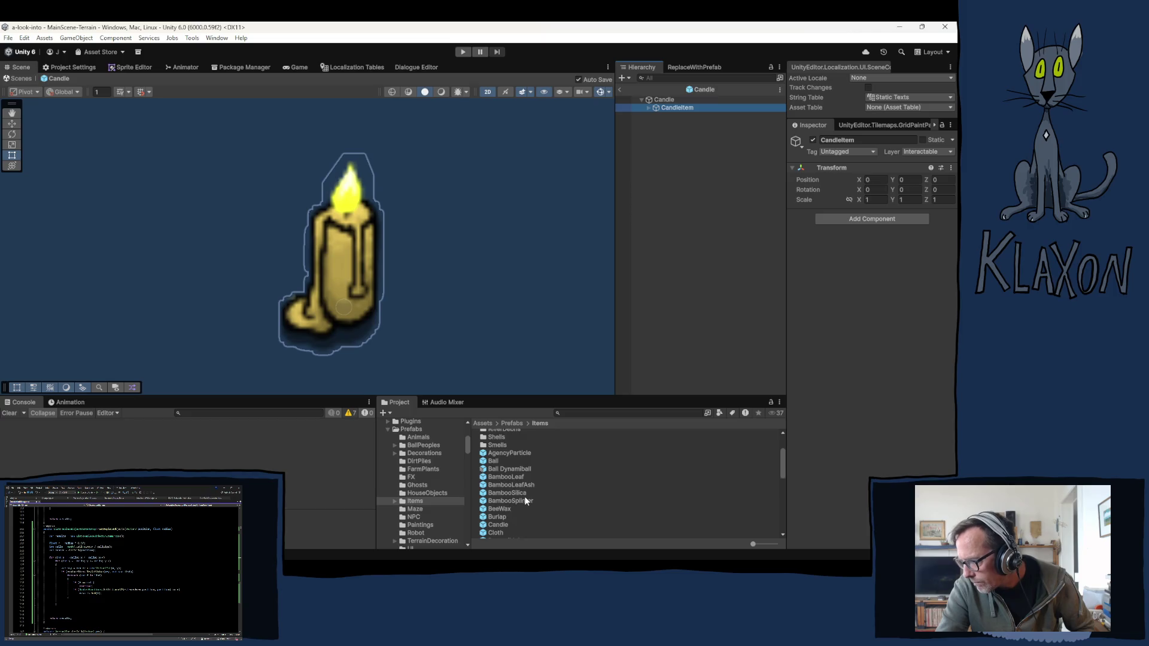
scroll(539, 500, down, 2)
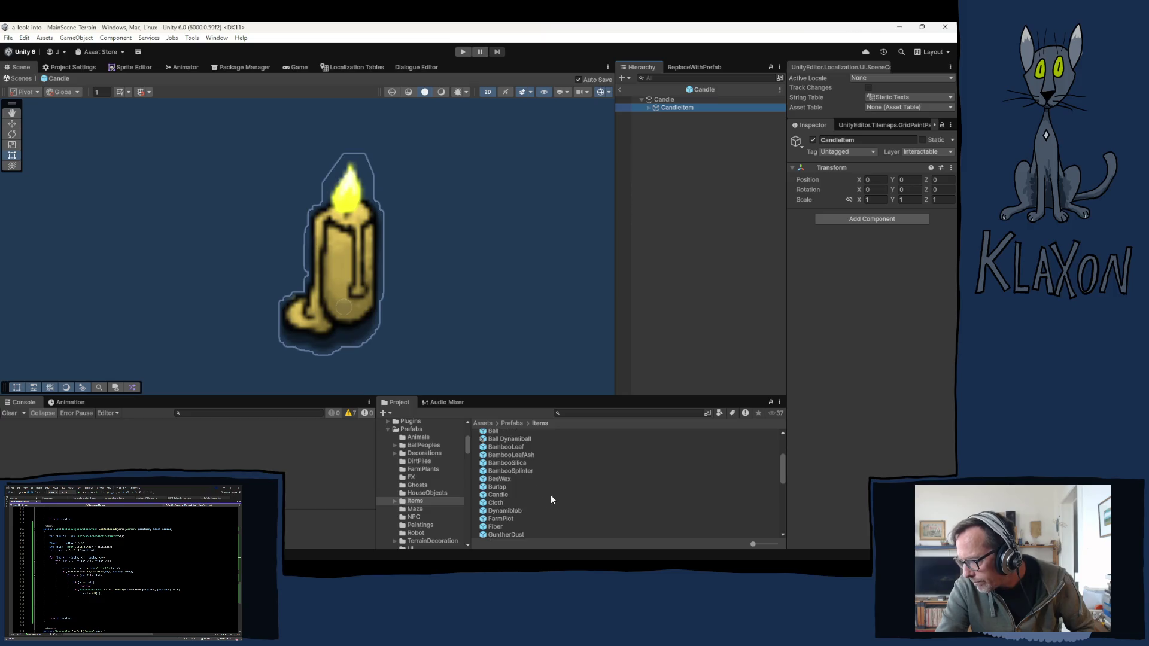
Step: Set the Cloth prefab's Replace Radius to 0.04, then inspect the Dynamiblob and FarmPlot prefabs
click(494, 504)
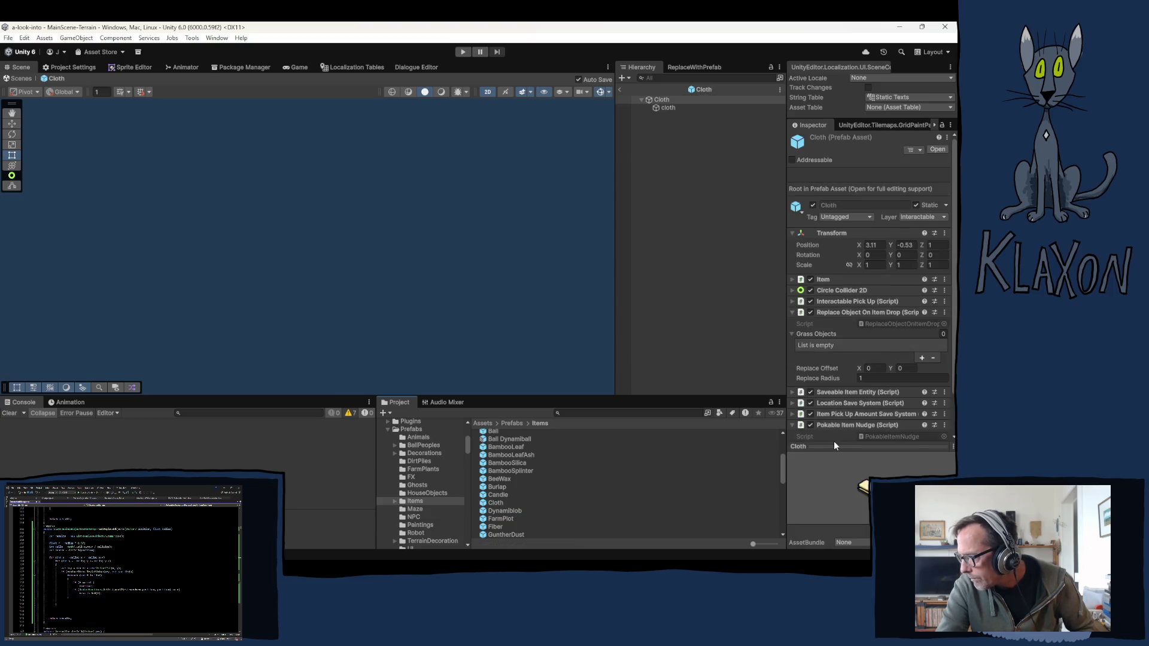
click(873, 312)
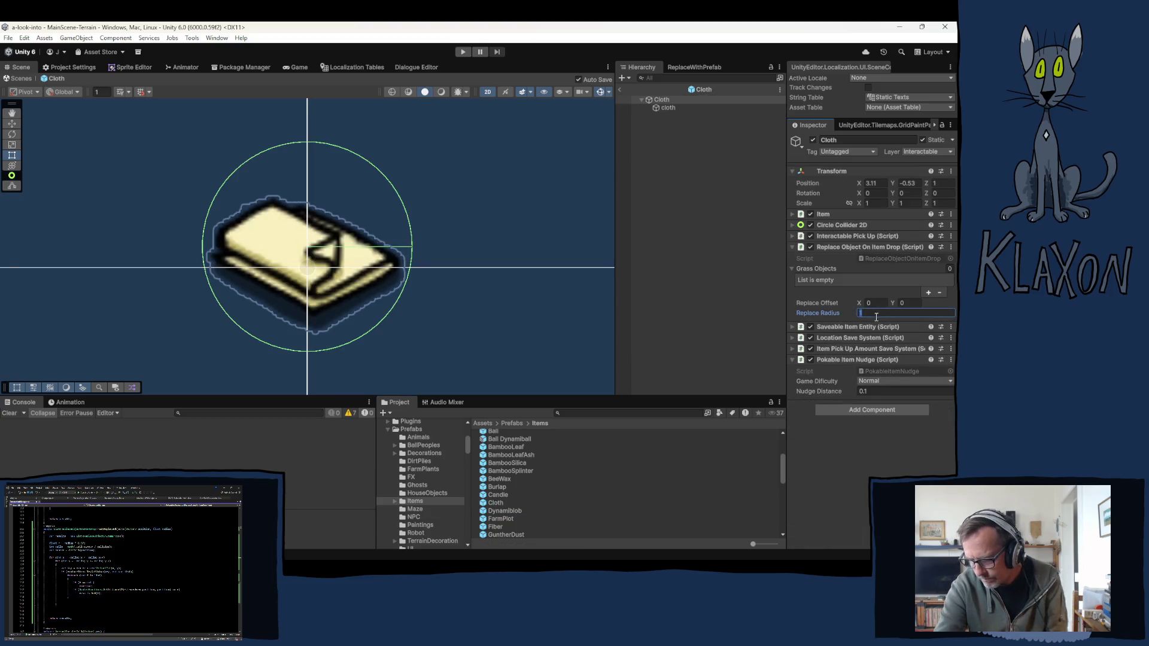
text(0.)
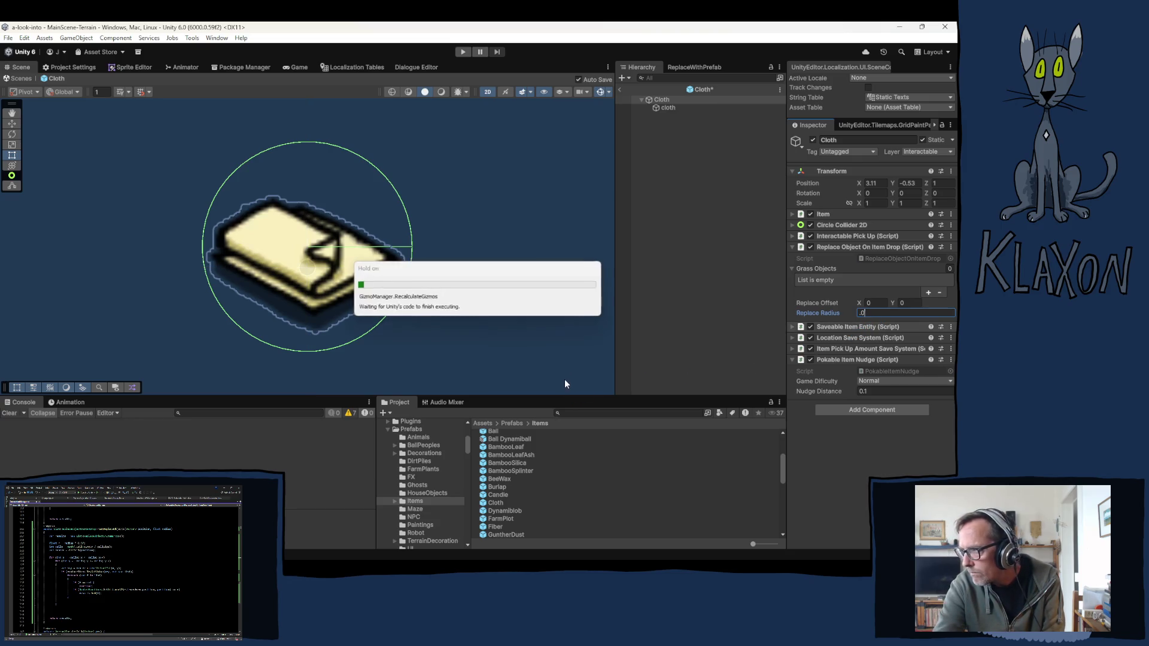
text(4)
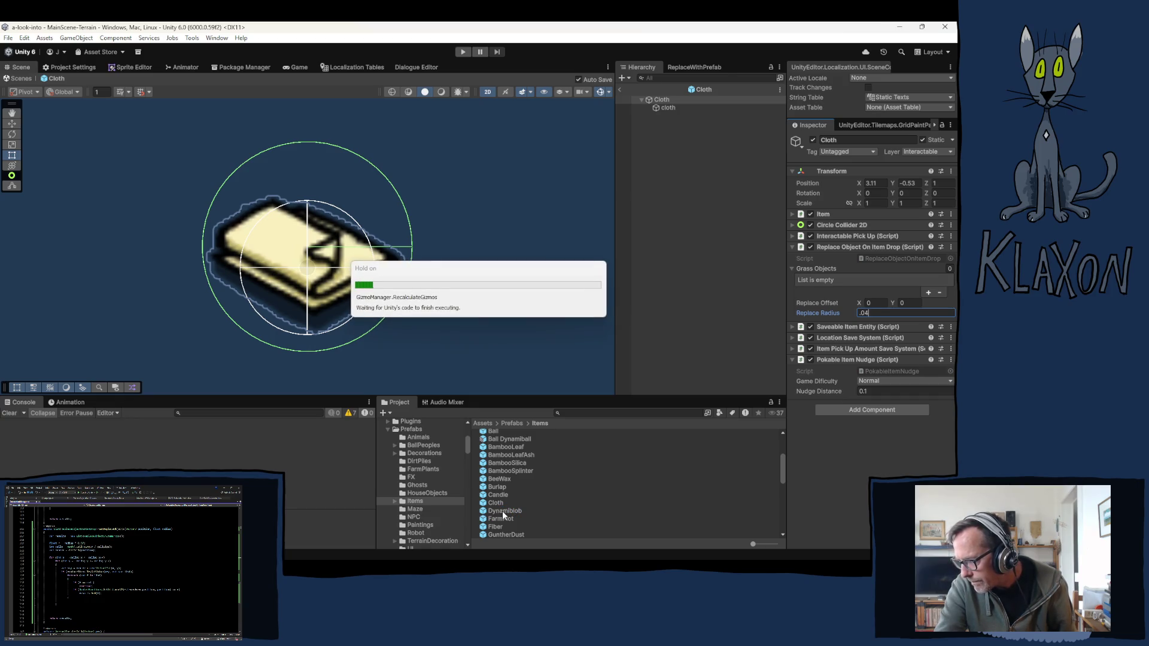
click(501, 511)
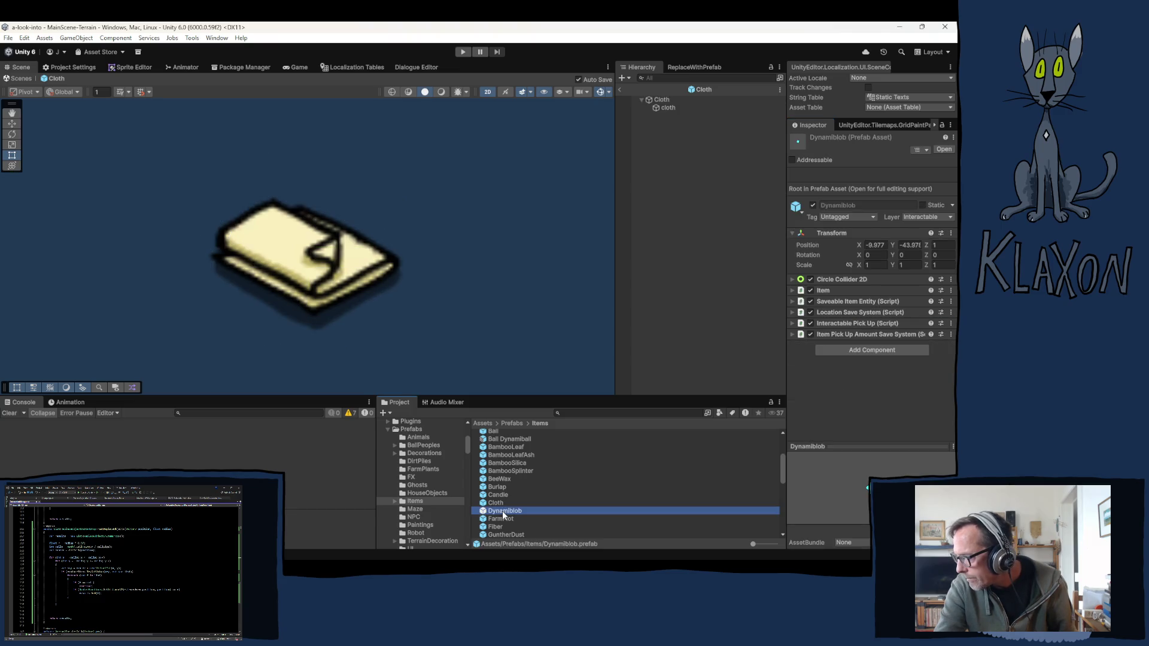
click(507, 519)
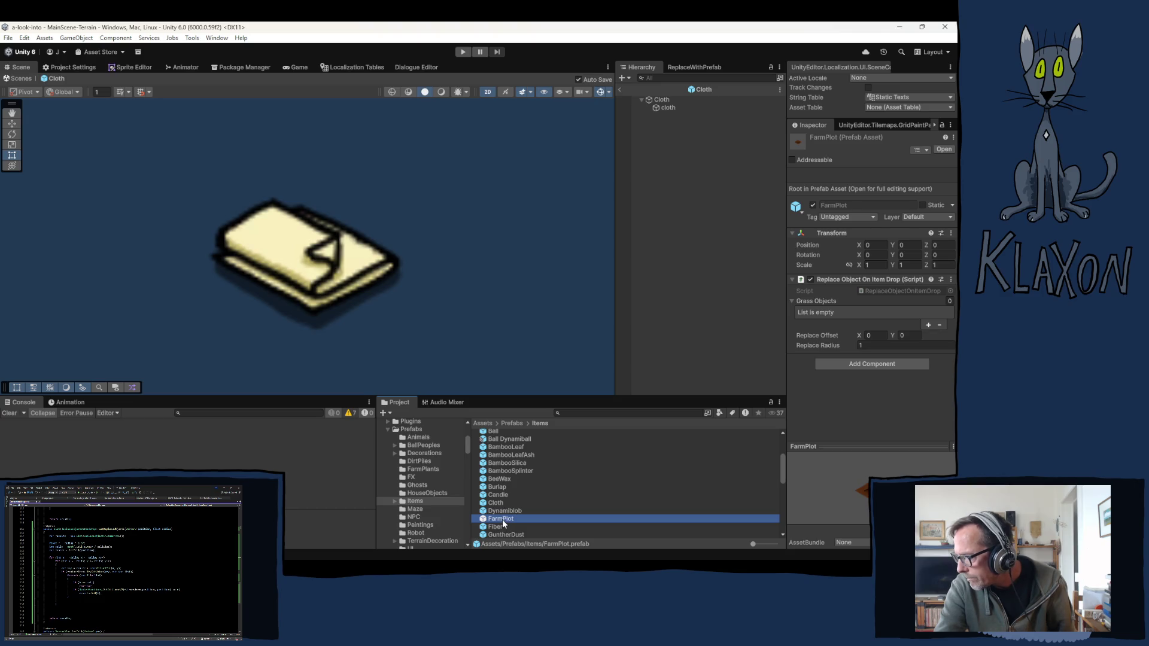
Step: Open FarmPlot and check its FarmingPlot child's components
ctrl+click(501, 521)
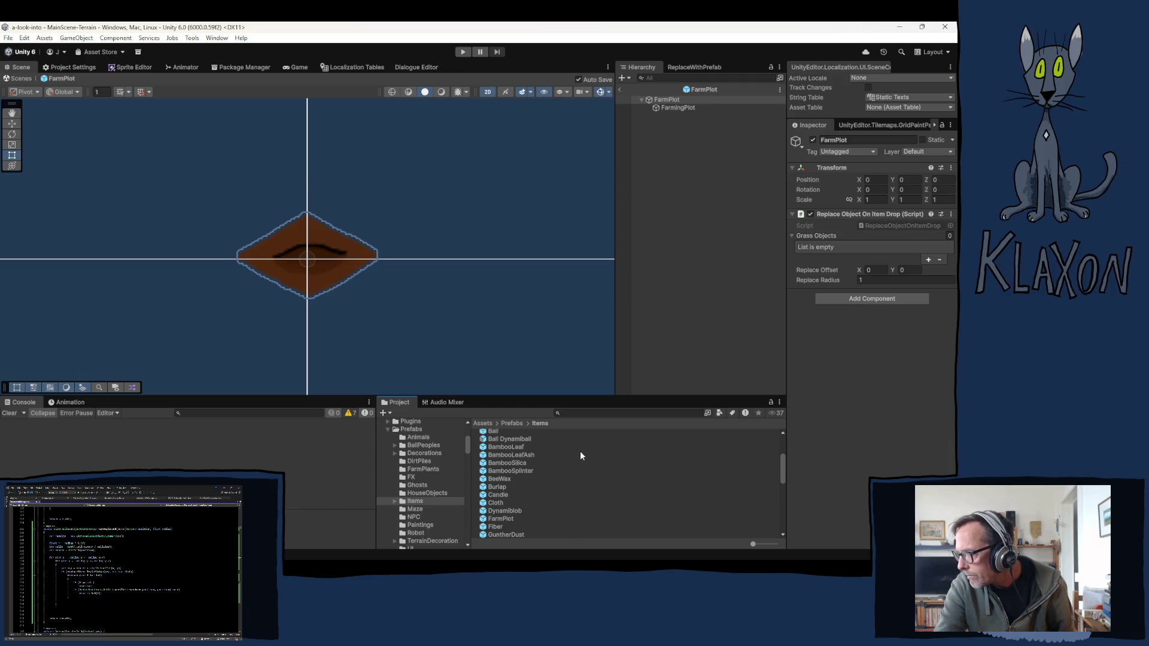
click(672, 108)
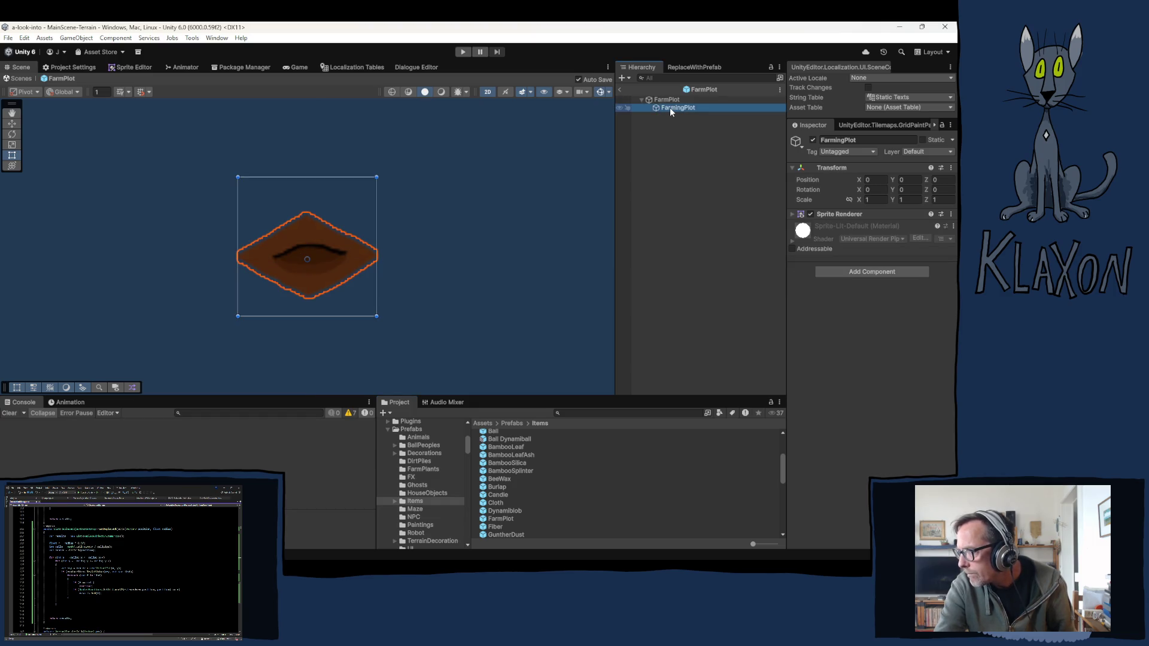
click(503, 519)
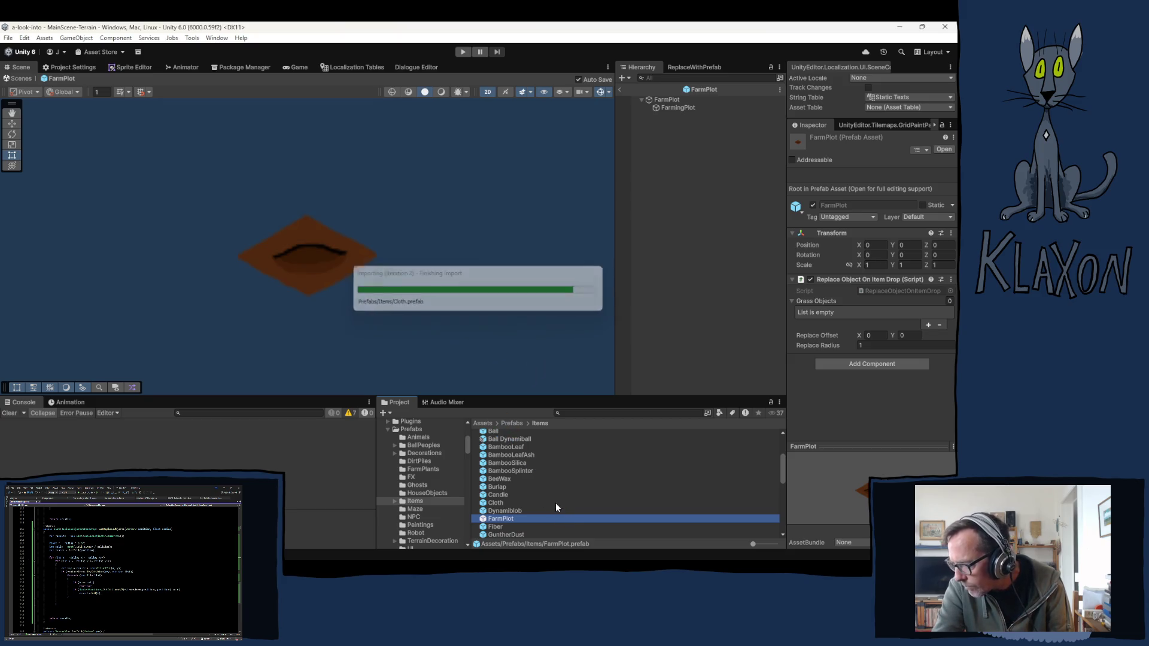
Step: Set the Fiber prefab's Replace Radius to 0.05 and Replace Offset Y to 0.012
click(497, 519)
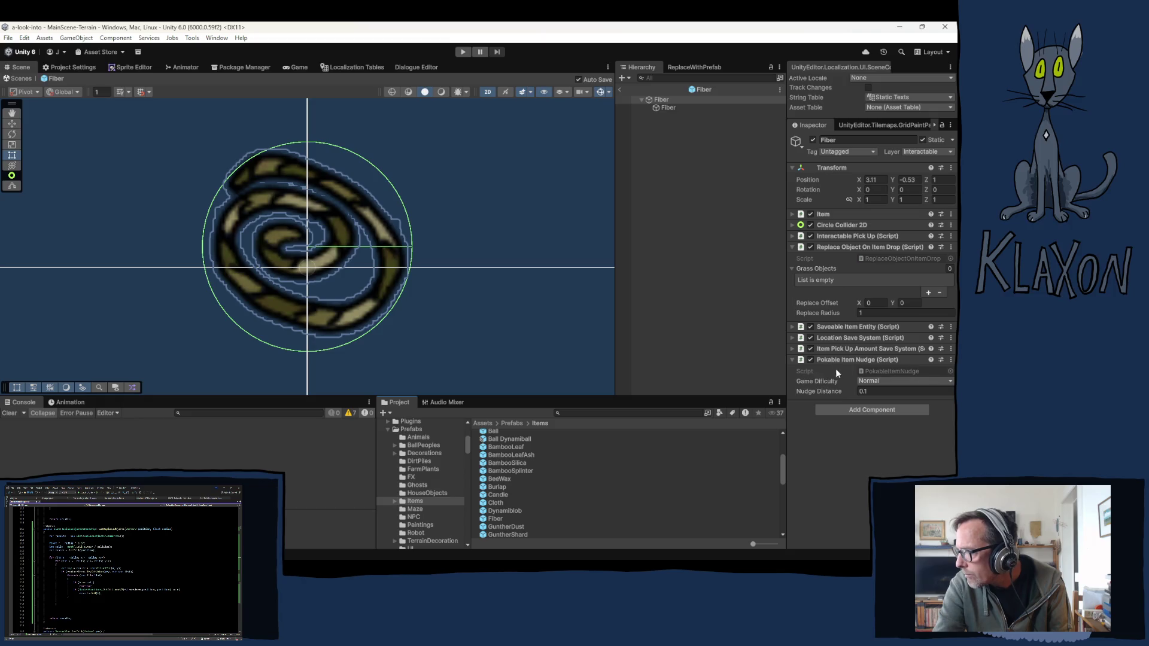
click(870, 312)
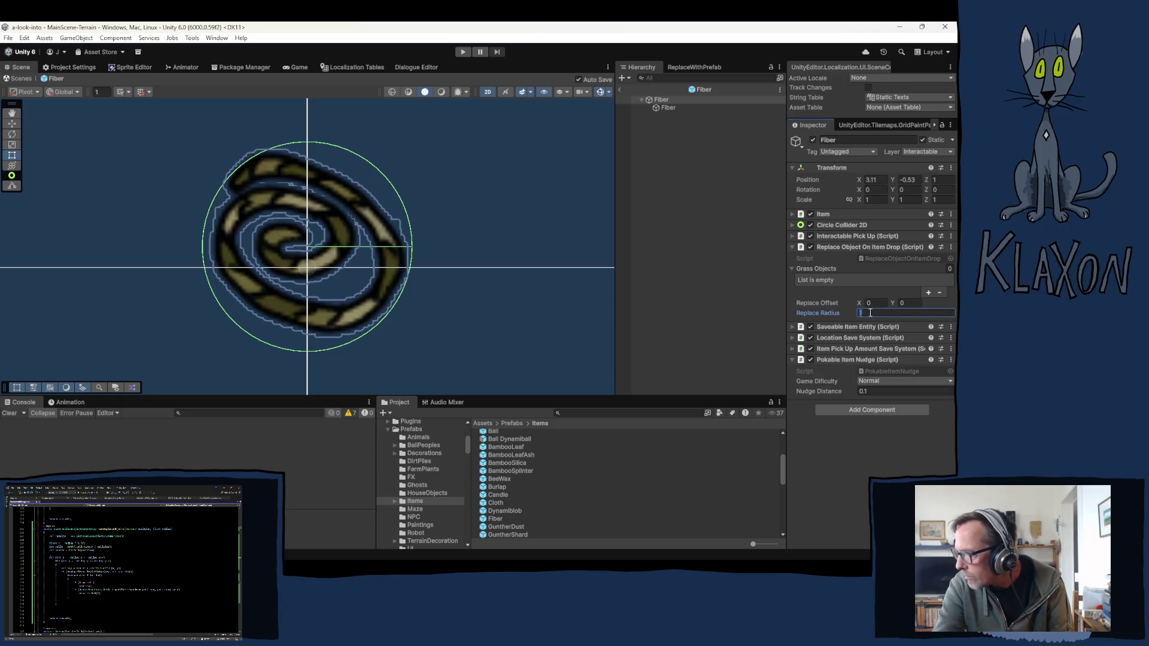
text(0)
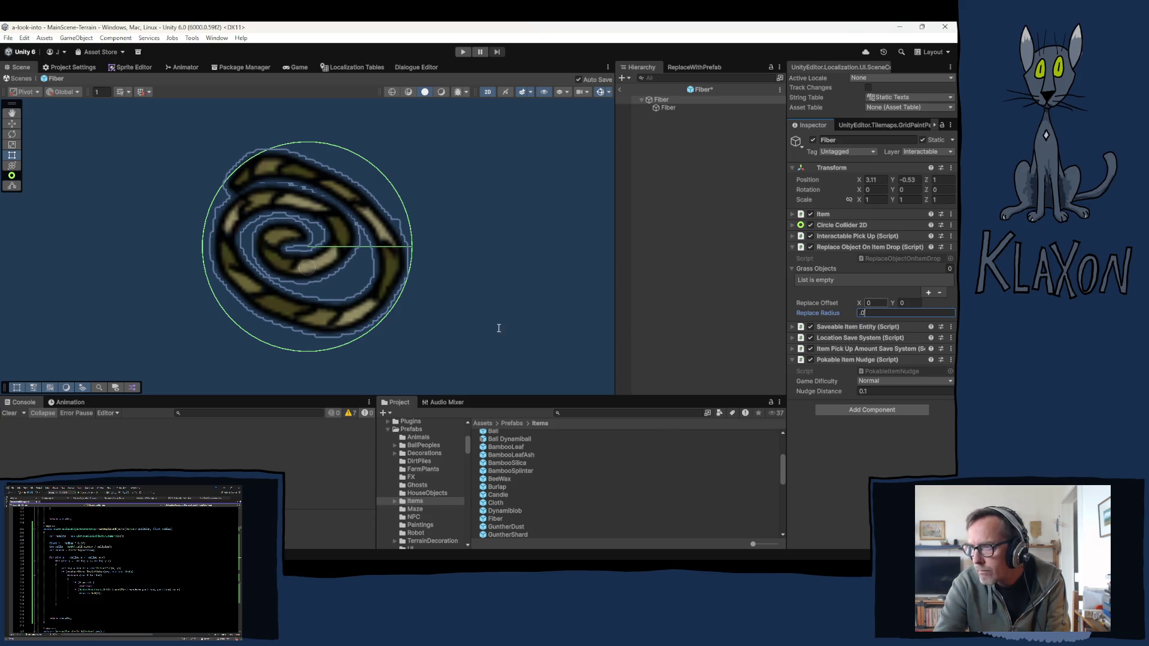
text(5)
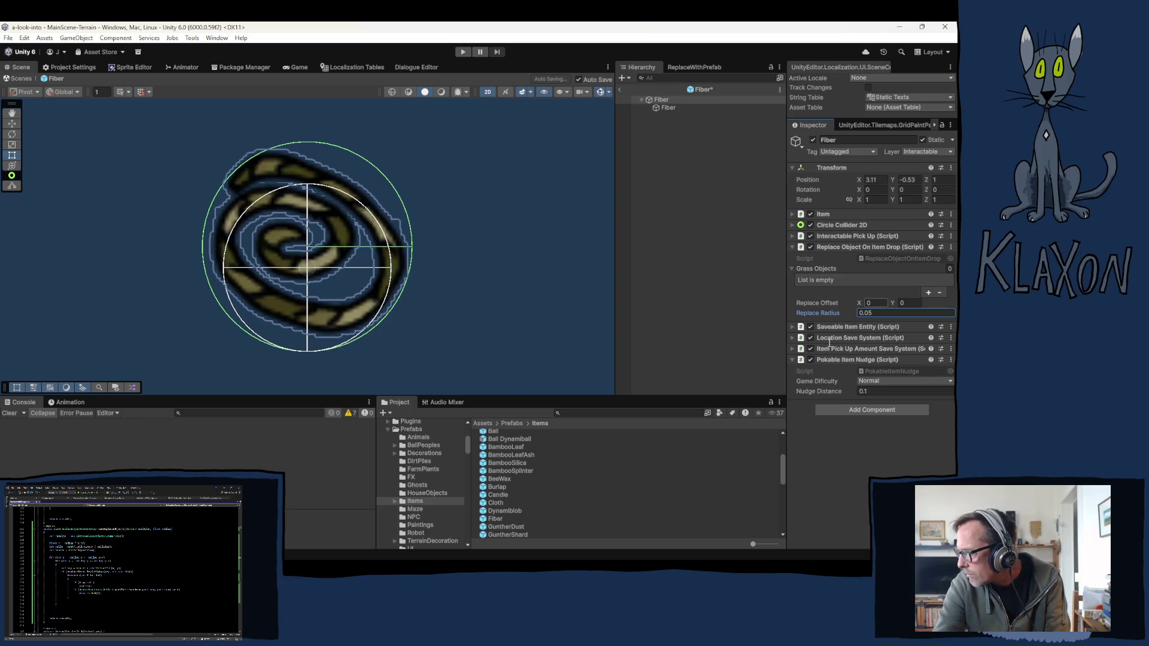
click(907, 302)
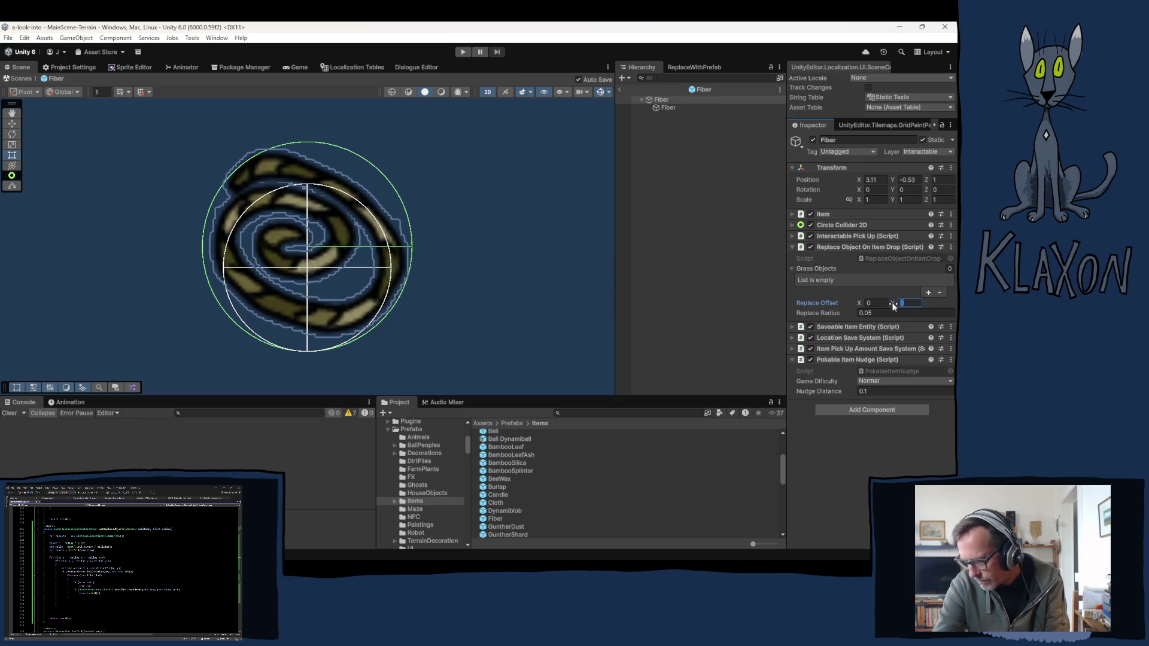
text(.01)
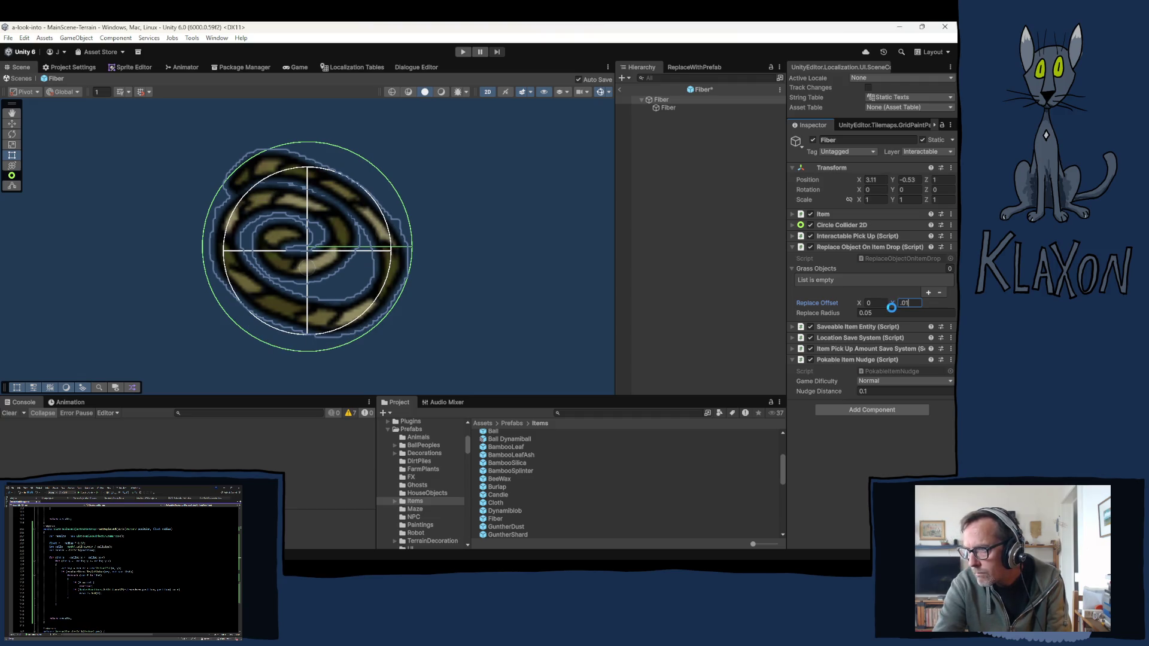
text(2)
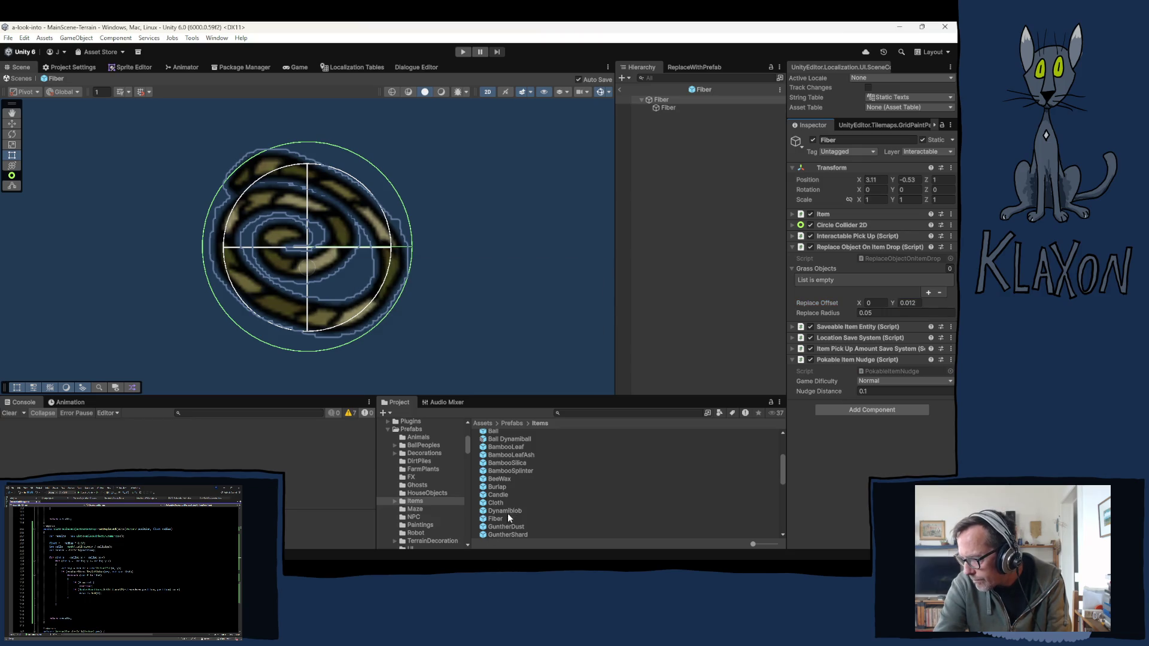
scroll(520, 523, down, 3)
click(499, 467)
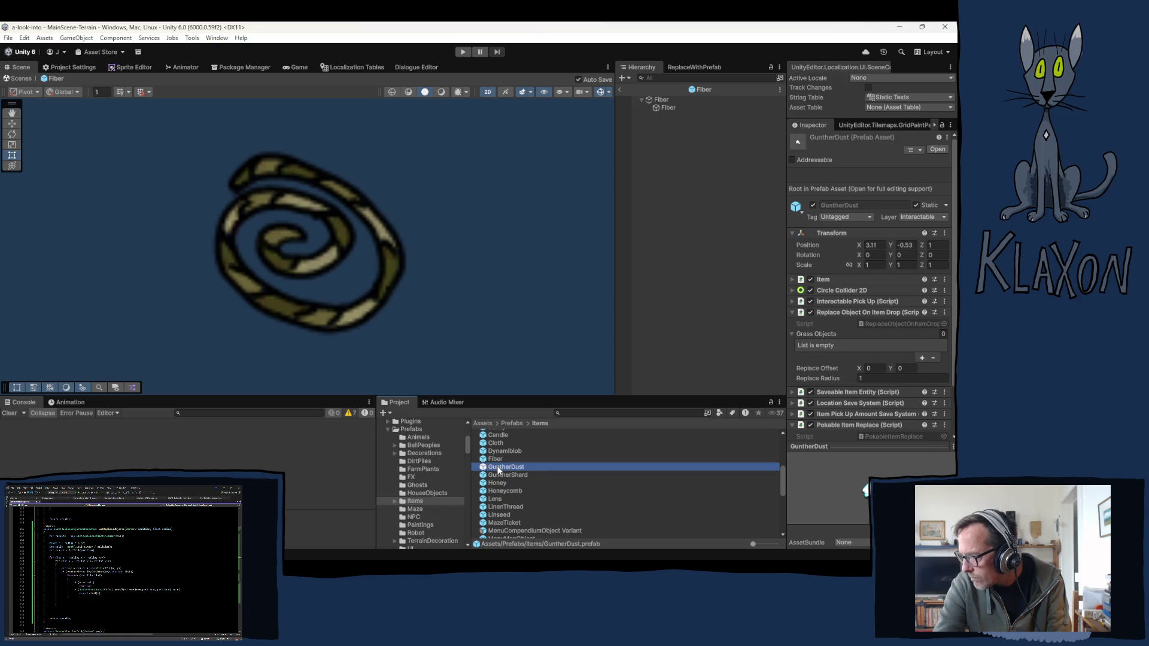
Step: Open GuntherDust and set its Replace Radius to 0.03
double_click(497, 468)
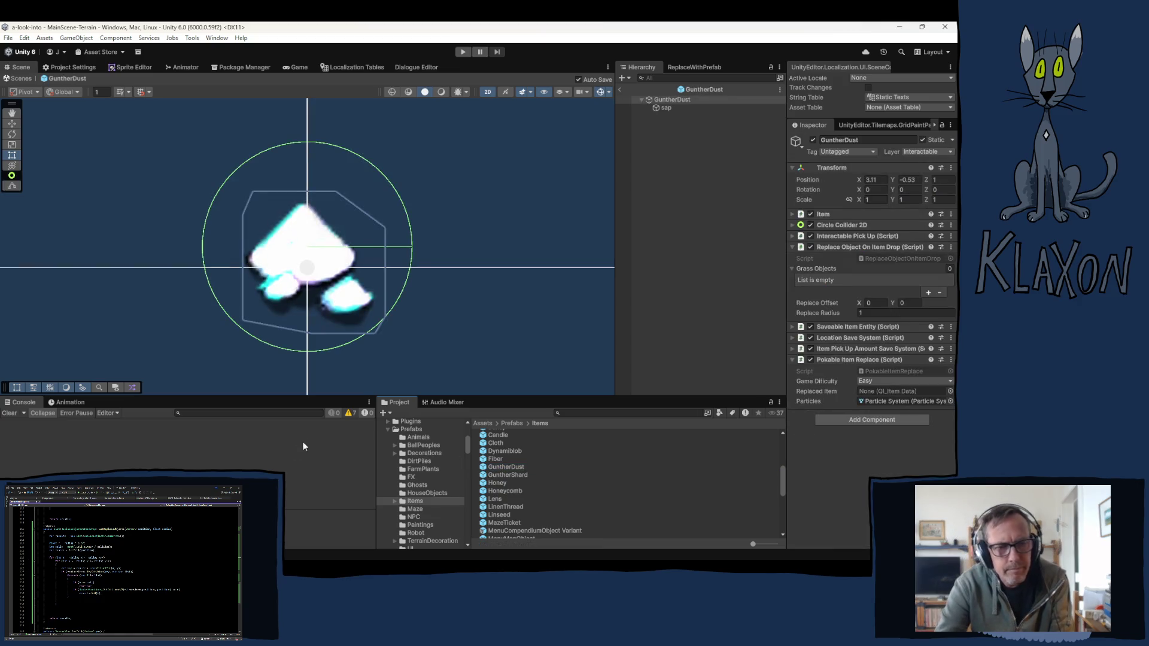
click(875, 314)
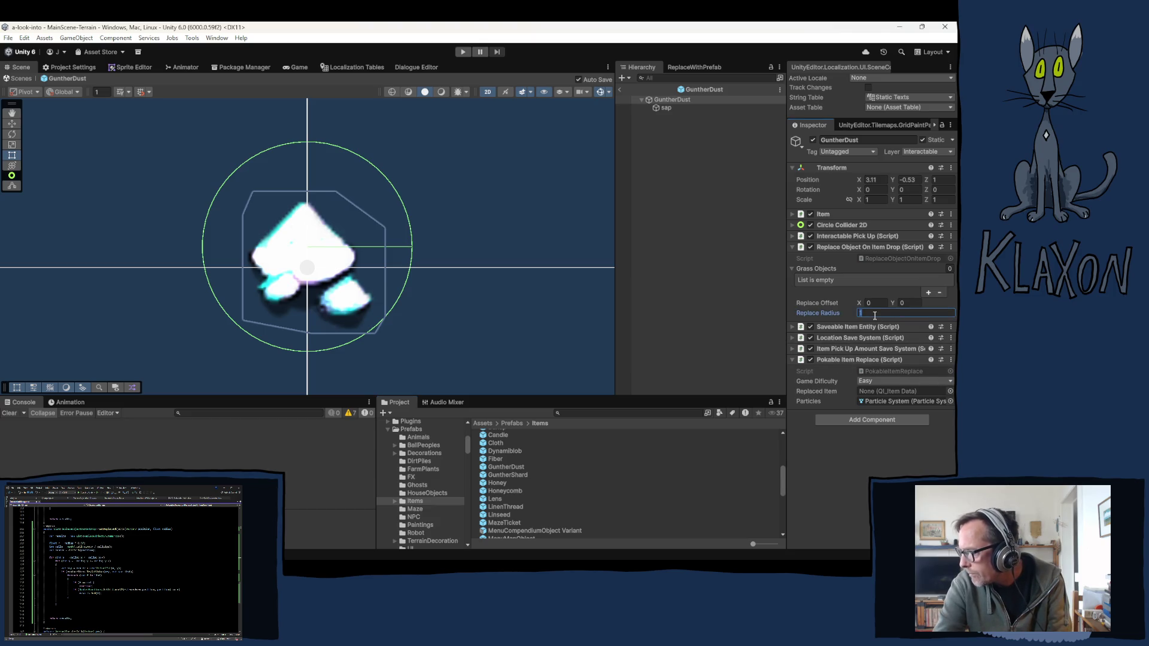
text(0.0)
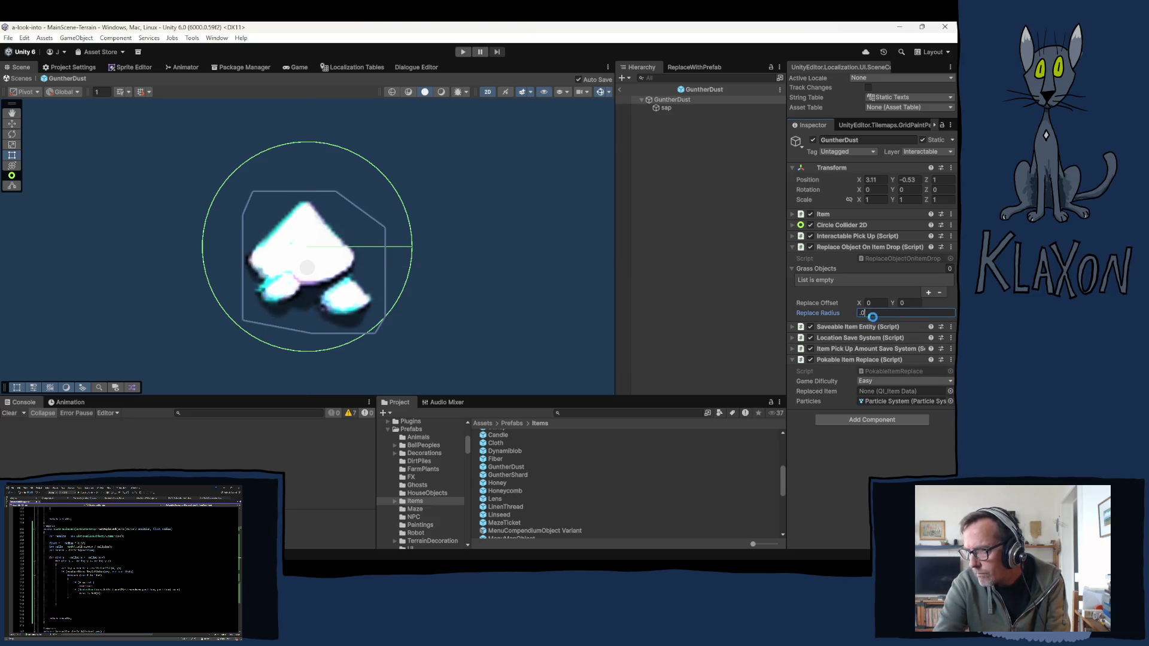
text(5)
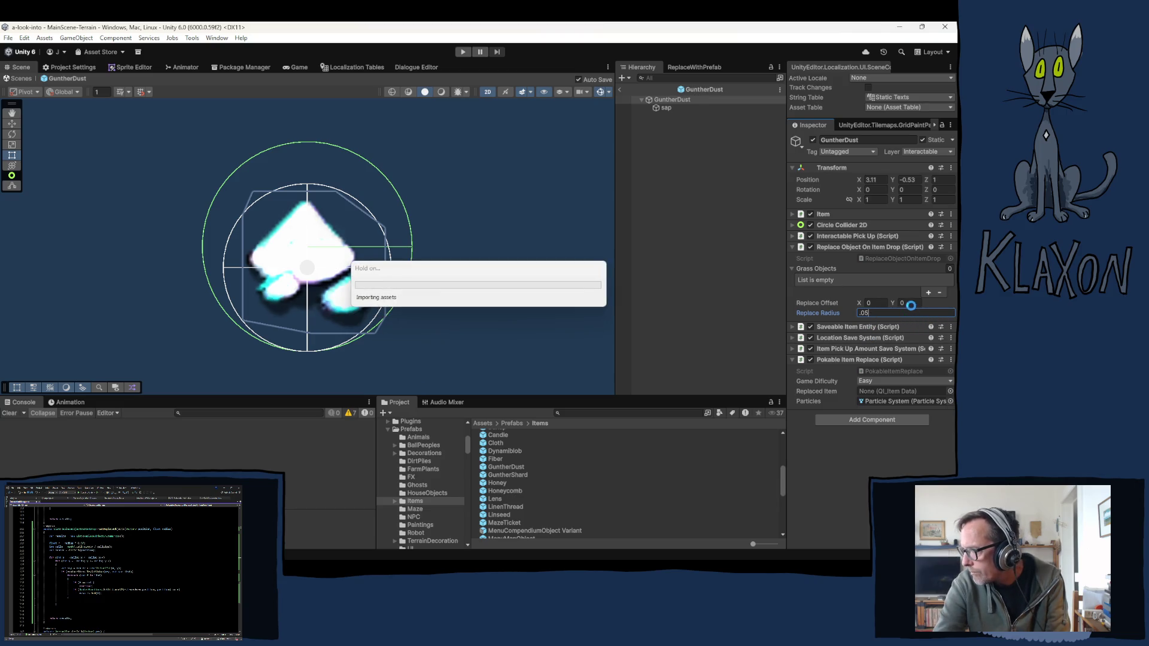
click(912, 302)
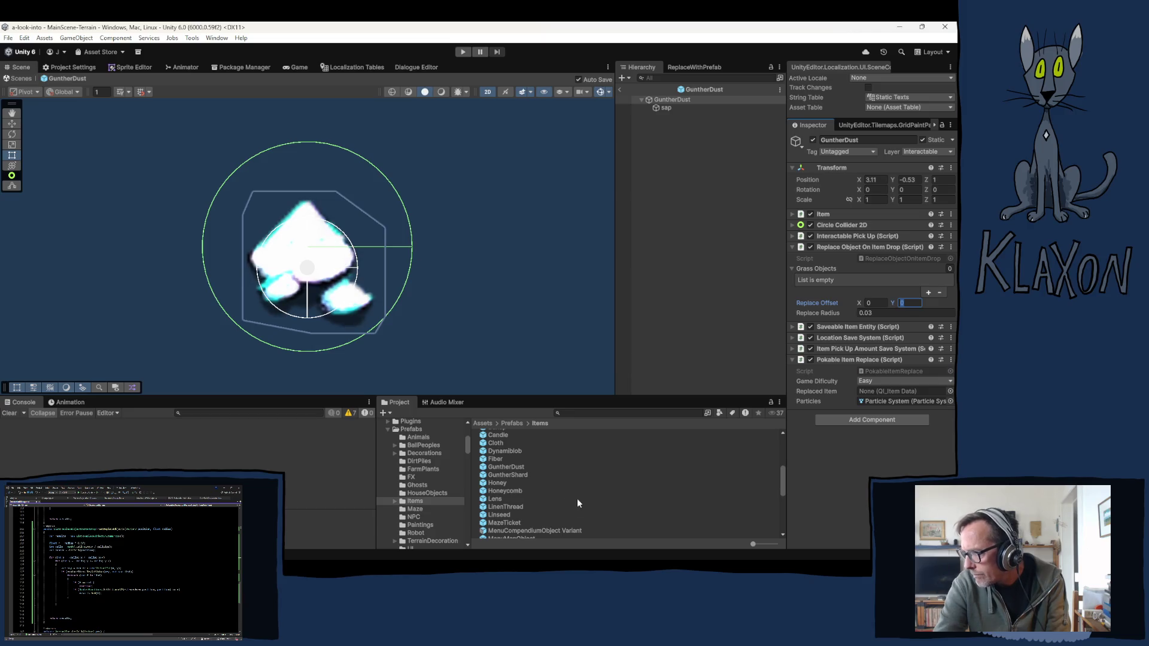
Step: Set the GuntherShard prefab's Replace Radius to 0.04
click(508, 473)
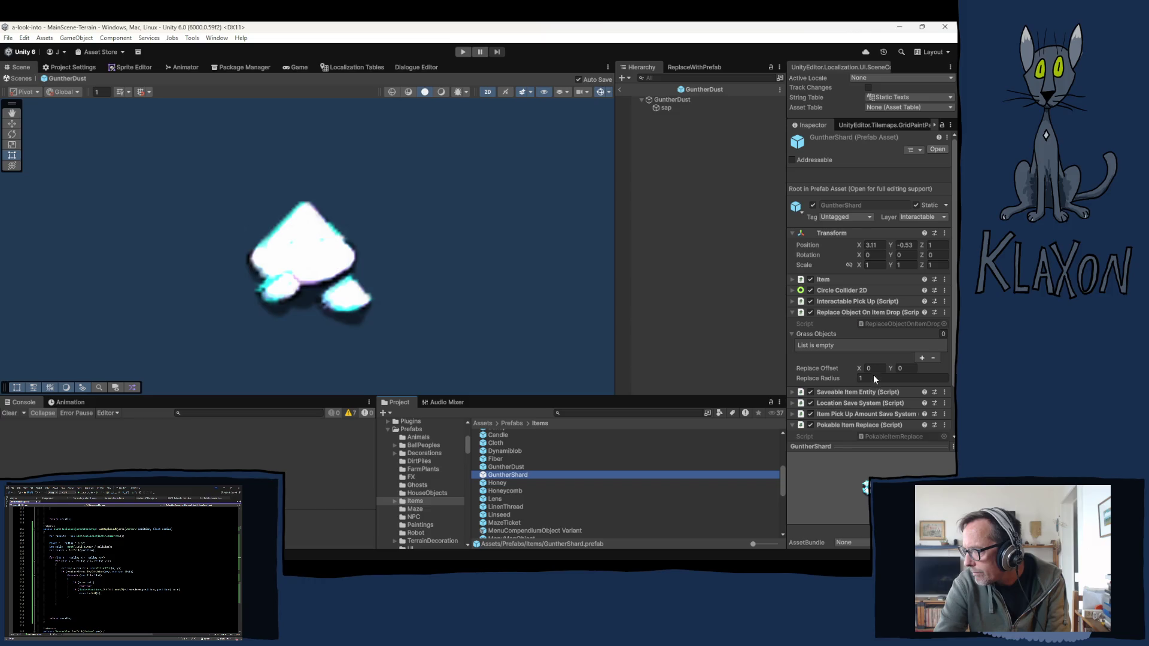
click(871, 312)
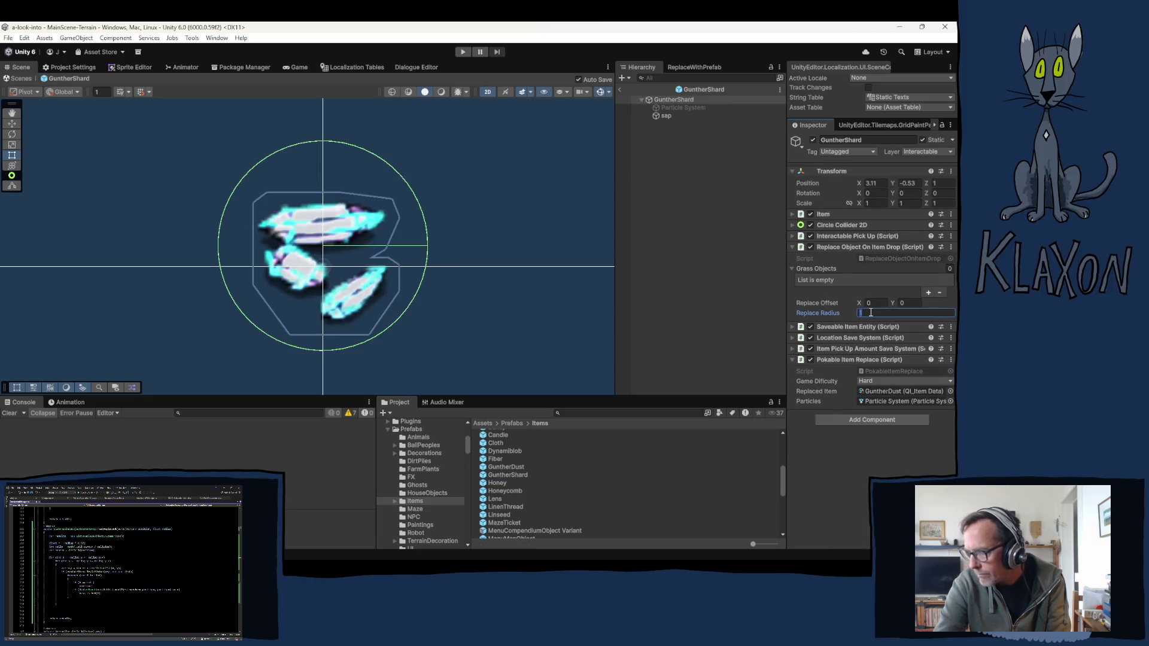
text(0)
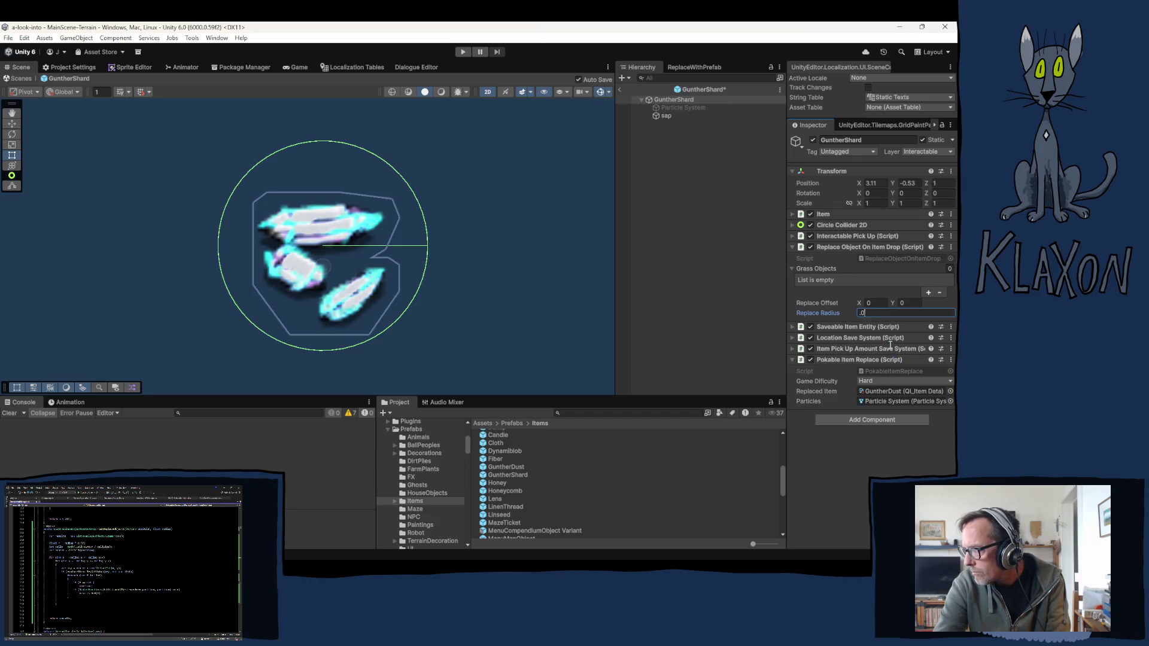
text(.04)
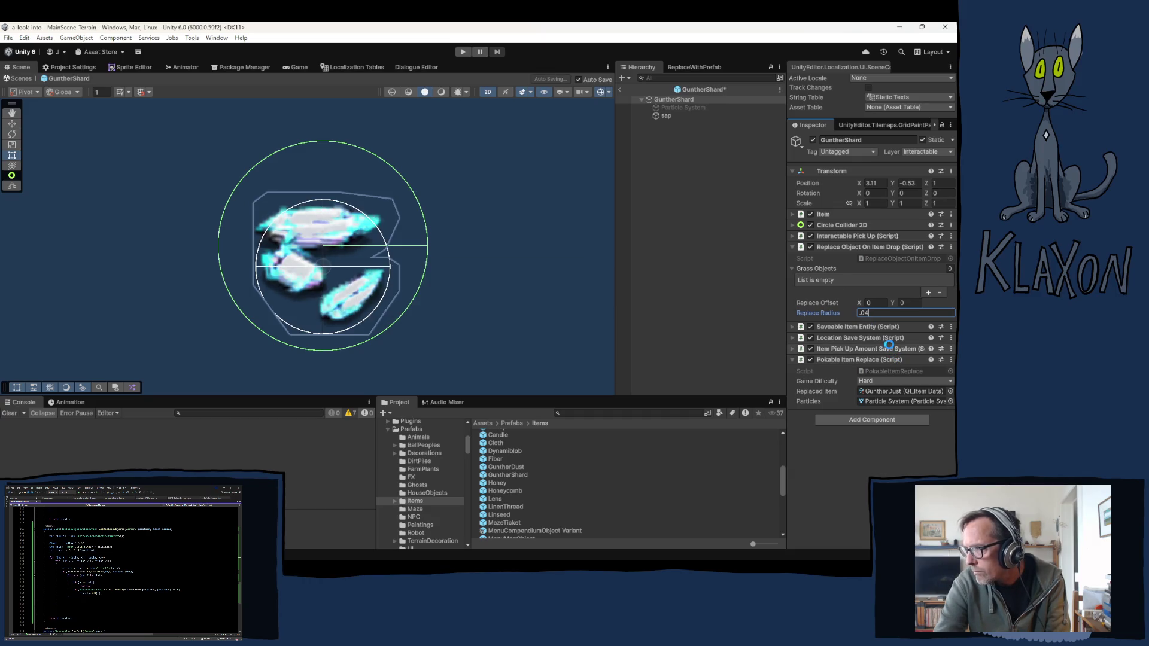
click(496, 484)
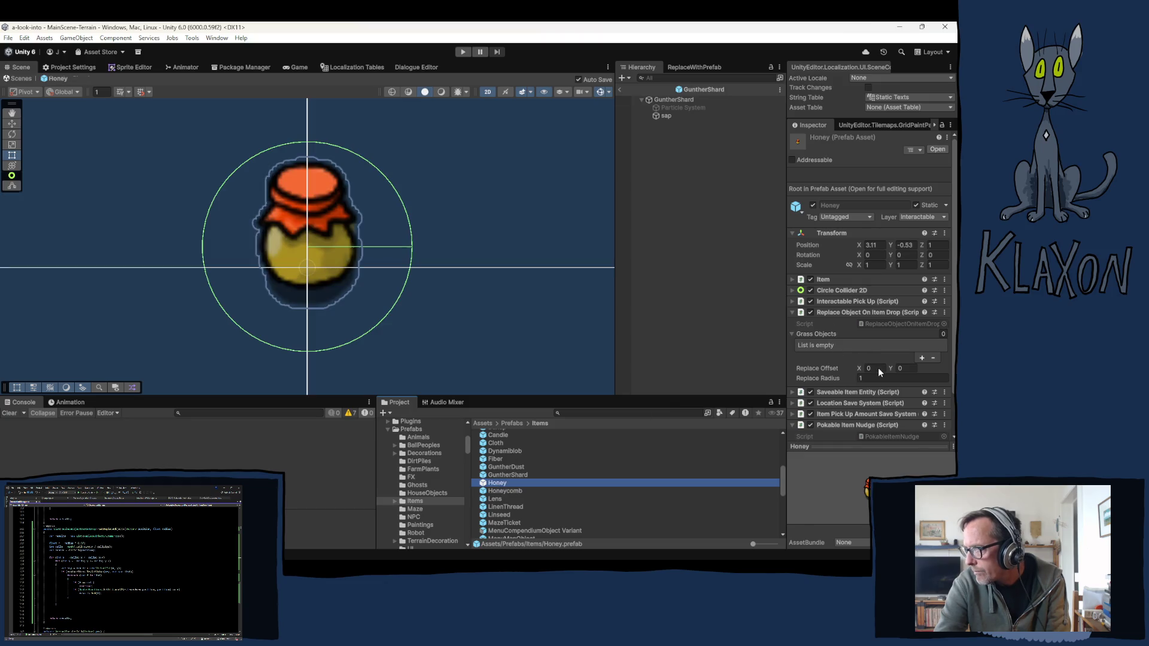
Step: Set Replace Radius to 0.03 on Honey and 0.05 on Honeycomb
click(871, 313)
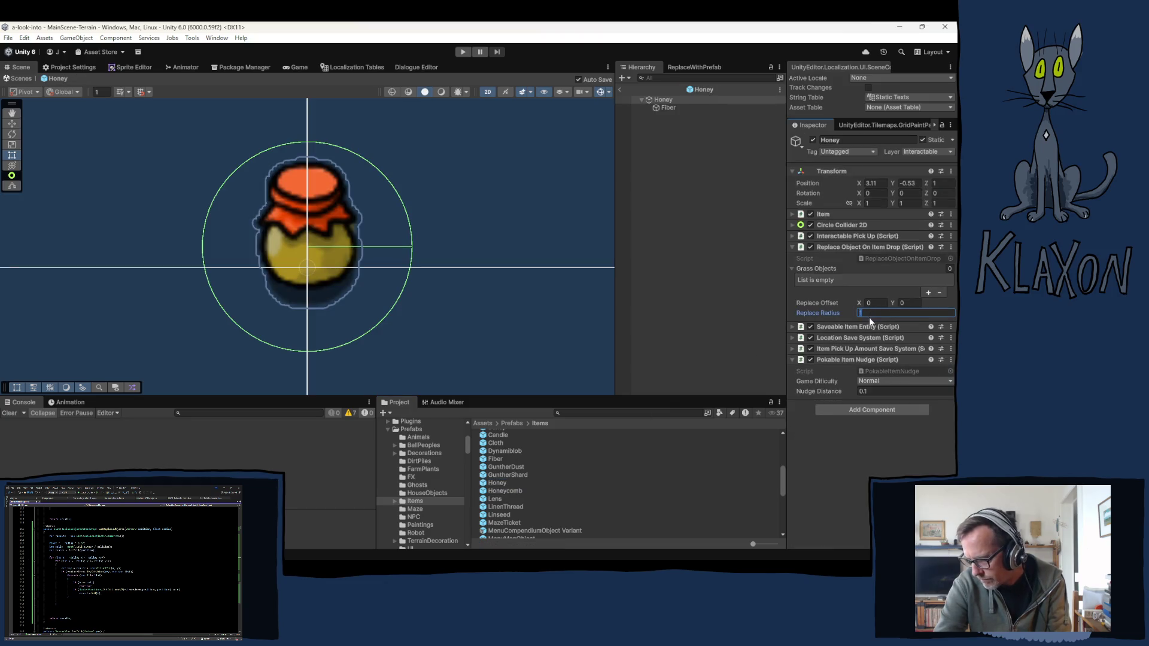
text(0)
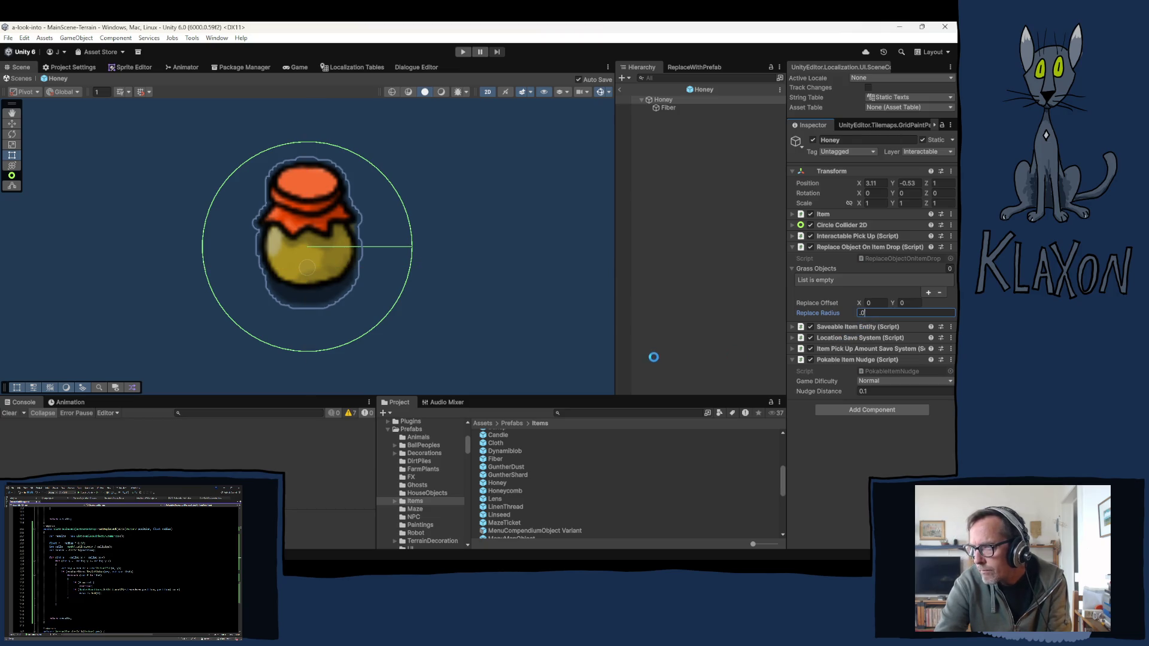
text(3)
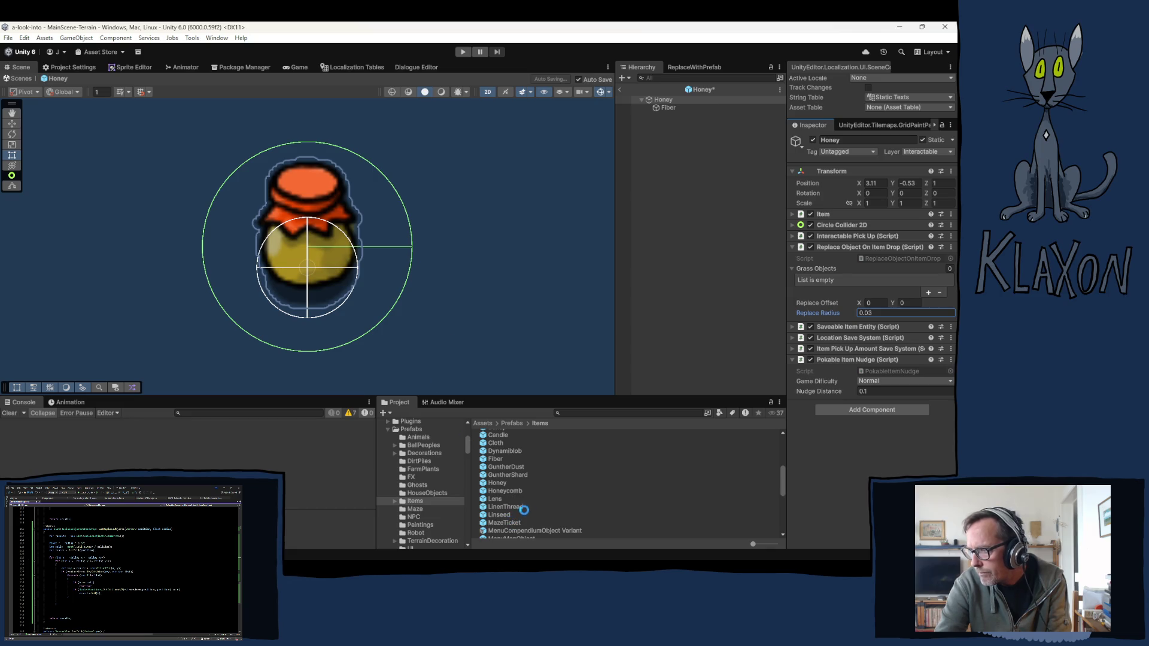
click(500, 491)
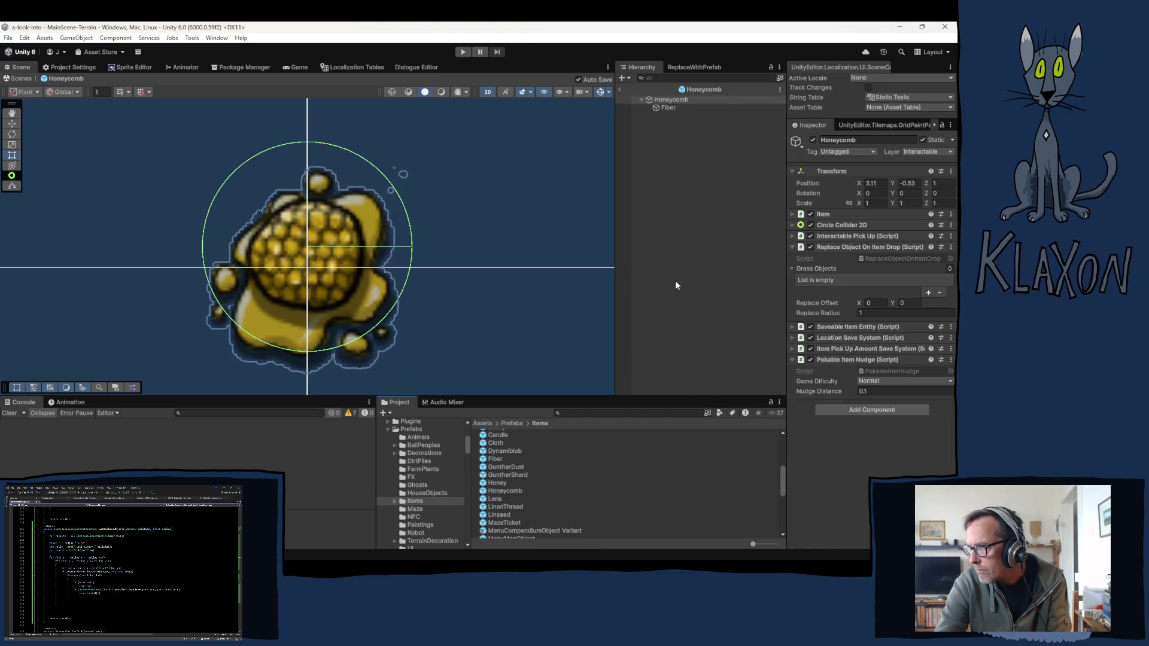
click(869, 313)
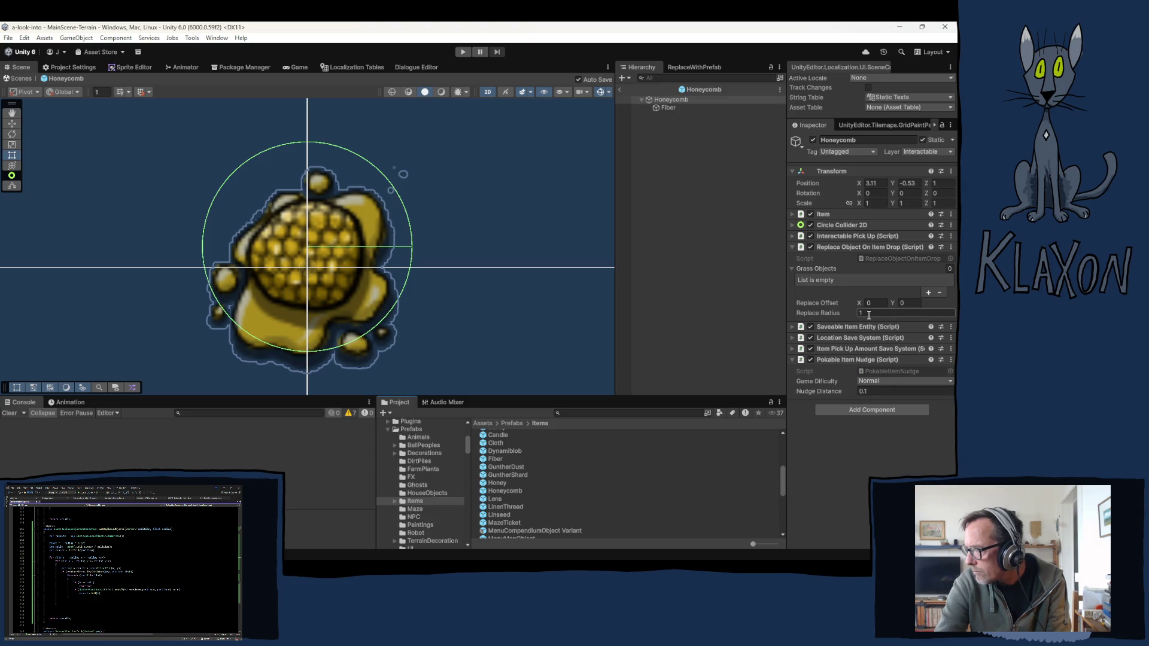
text(0)
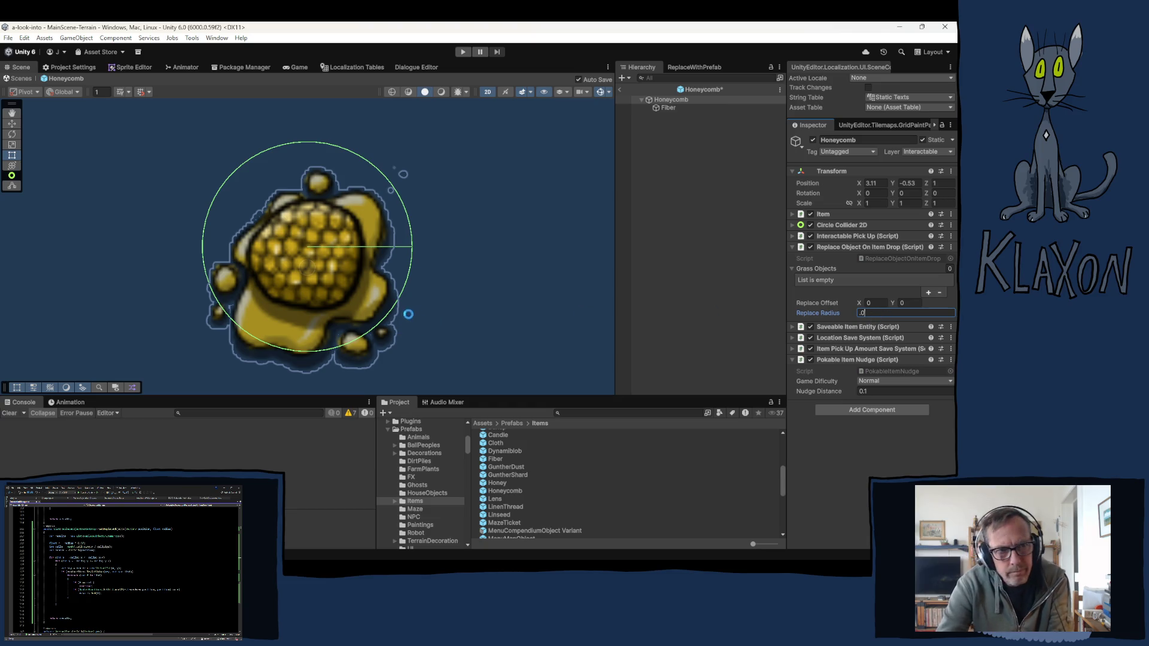
text(5)
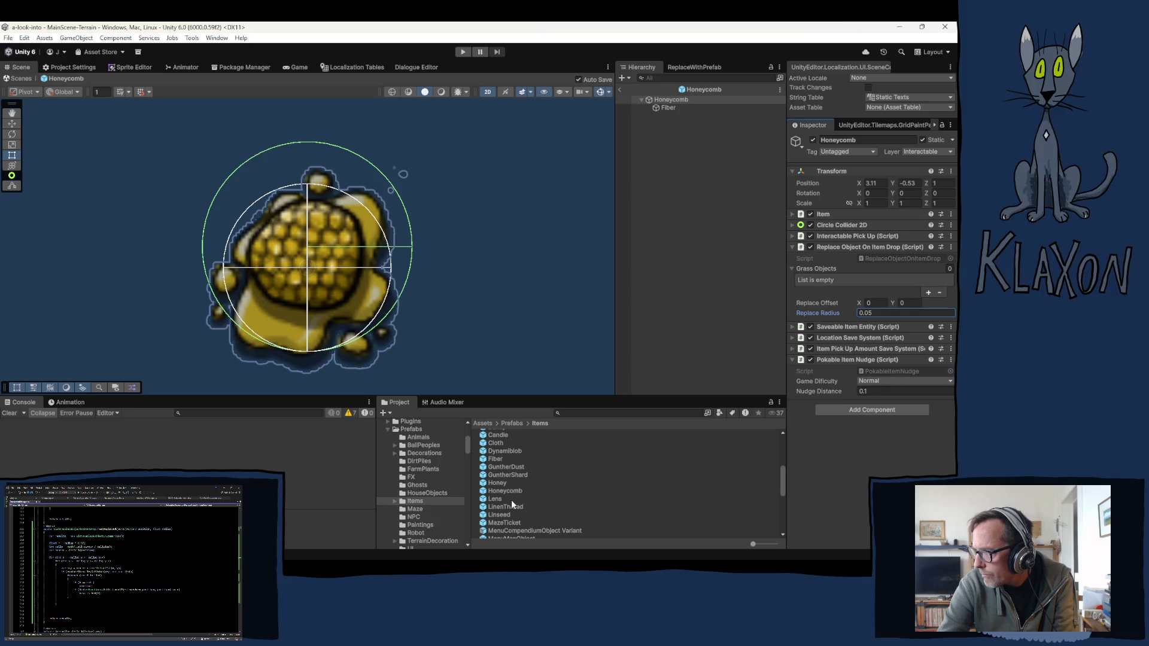
Step: Open the Lens prefab, set its Replace Radius to 0.03, then start editing LinenThread's radius
click(492, 498)
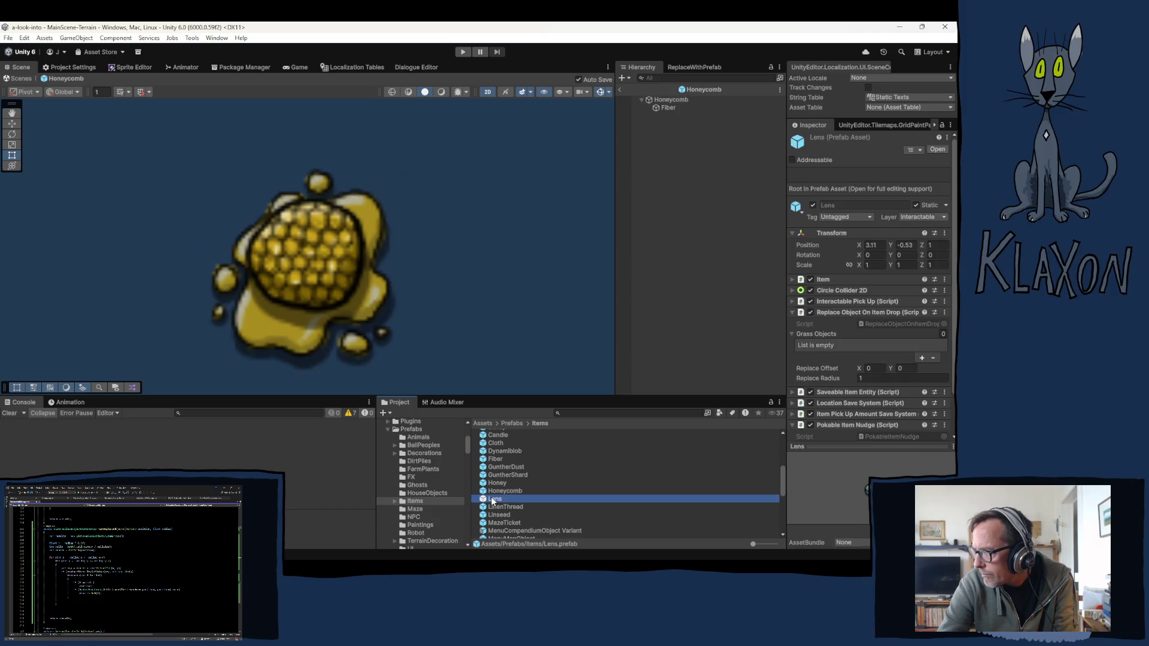
key(Return)
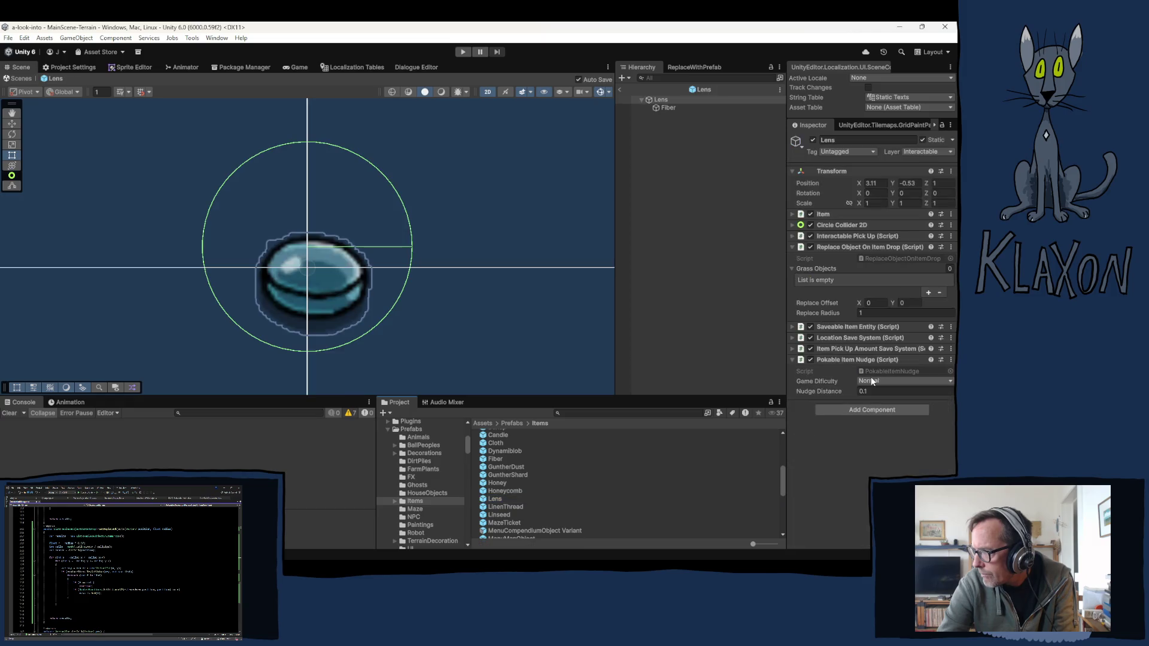
click(874, 314)
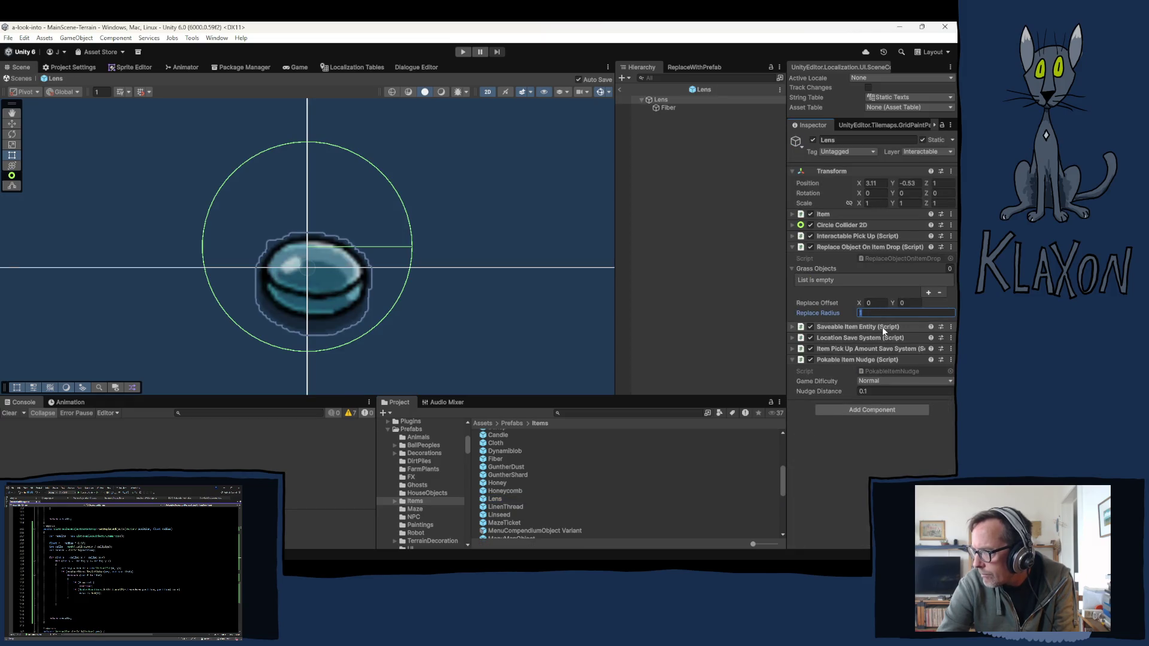
text(.0)
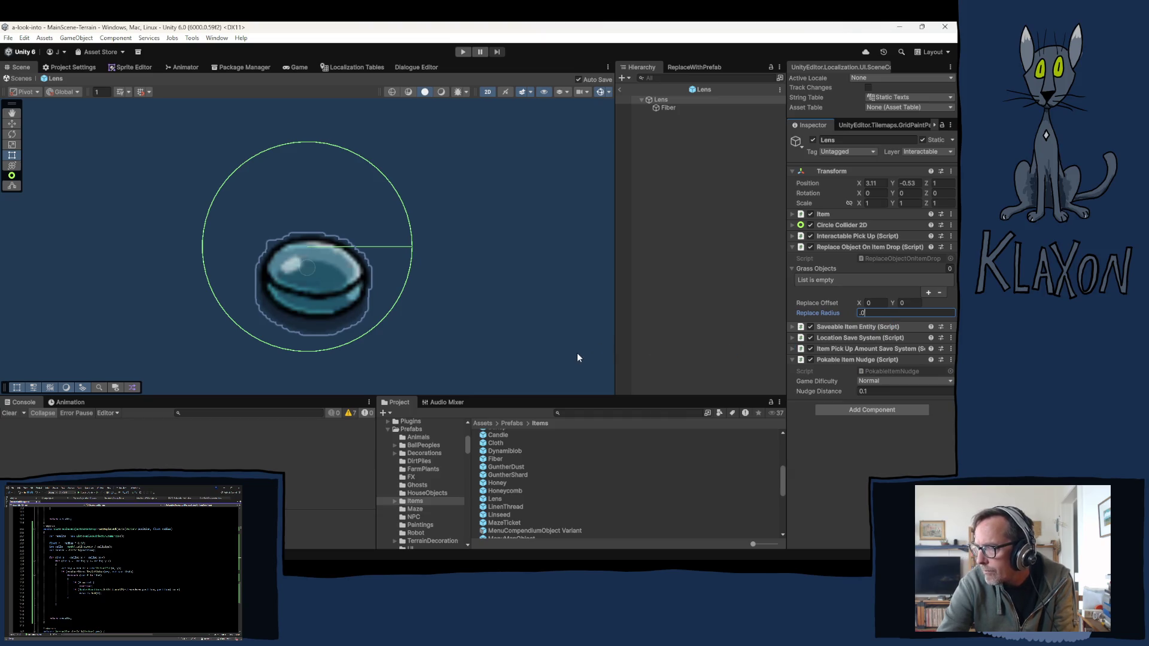
text(3)
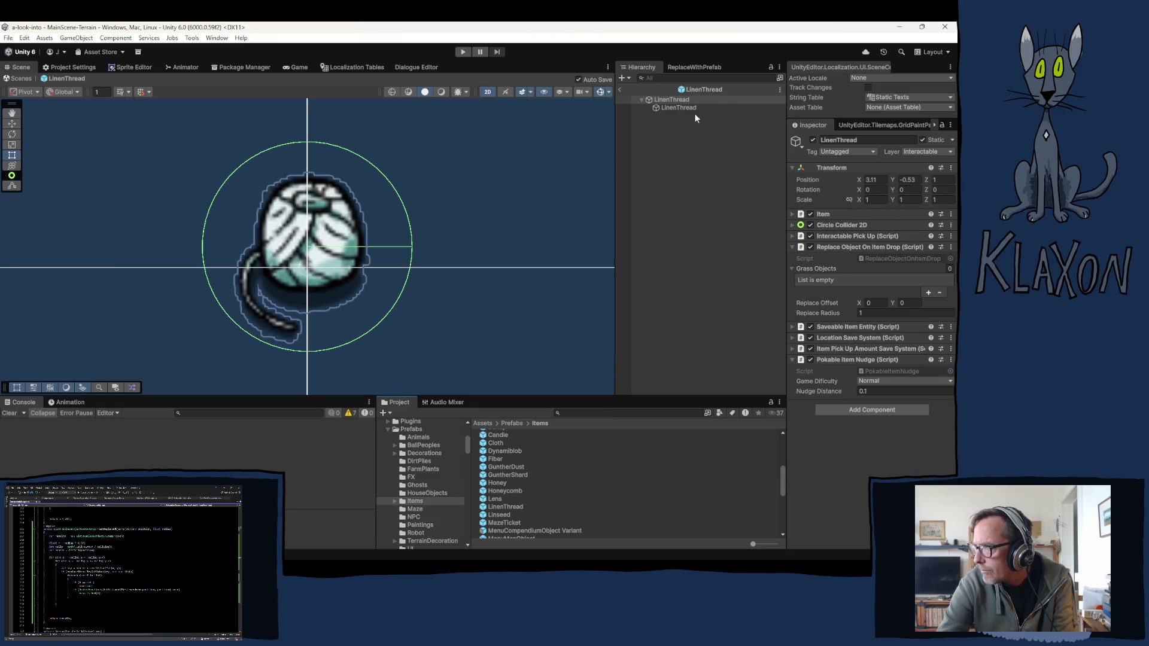
click(868, 313)
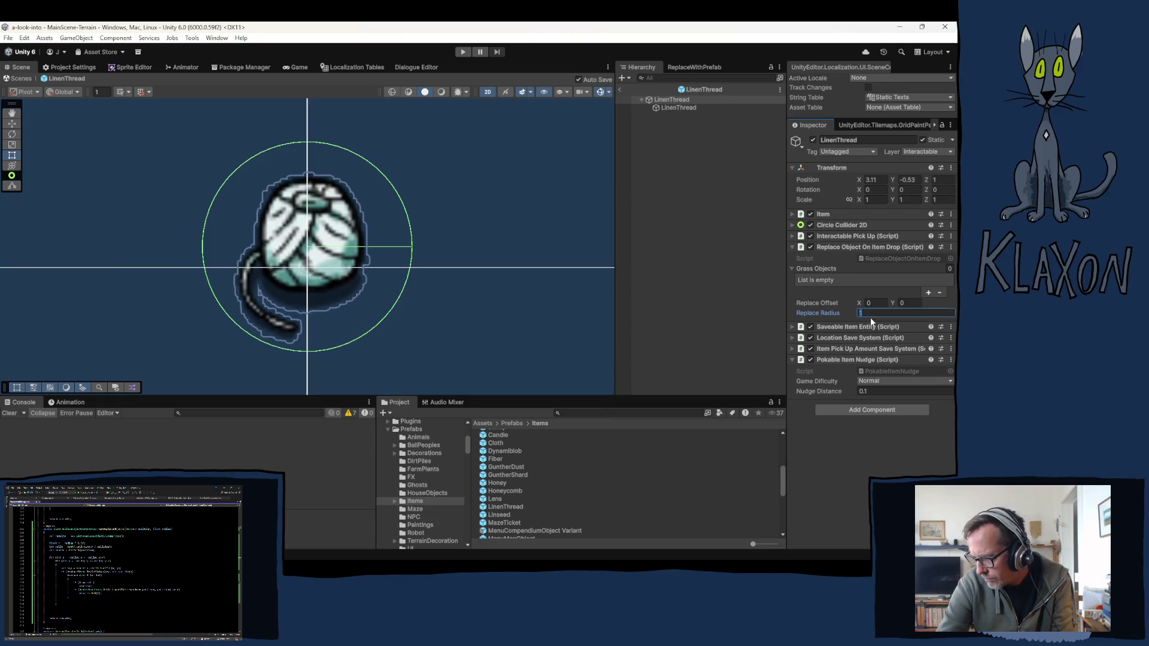
Step: Confirm LinenThread's Replace Radius at 0.03 and set Linseed's to 0.02
text(.0)
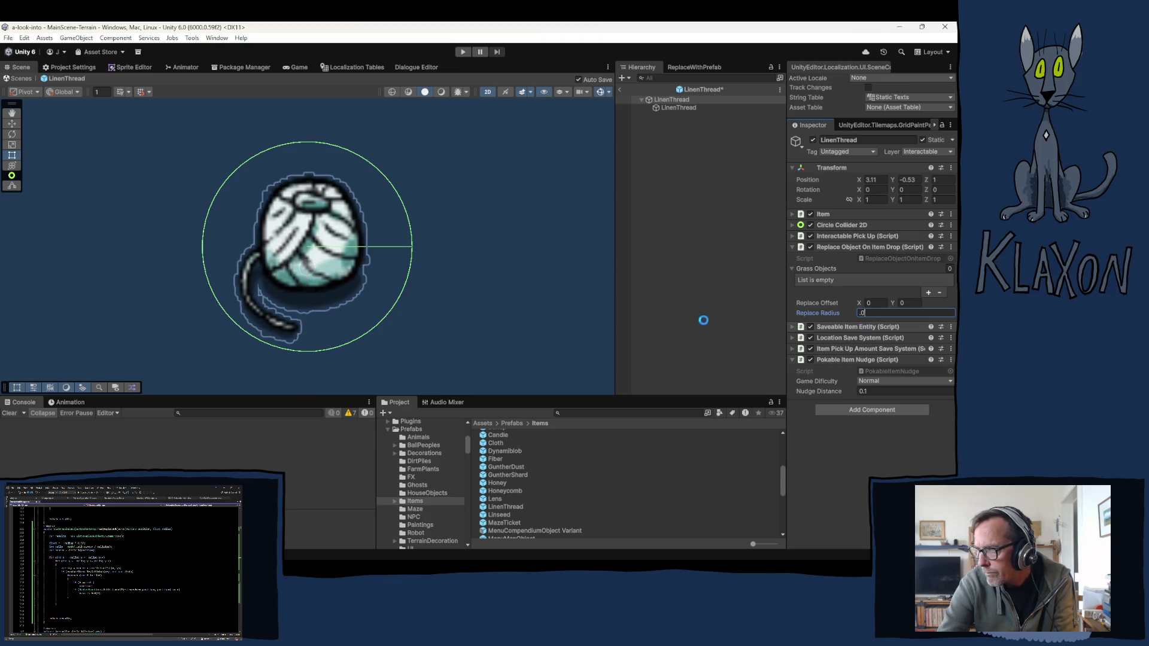
text(3)
key(Return)
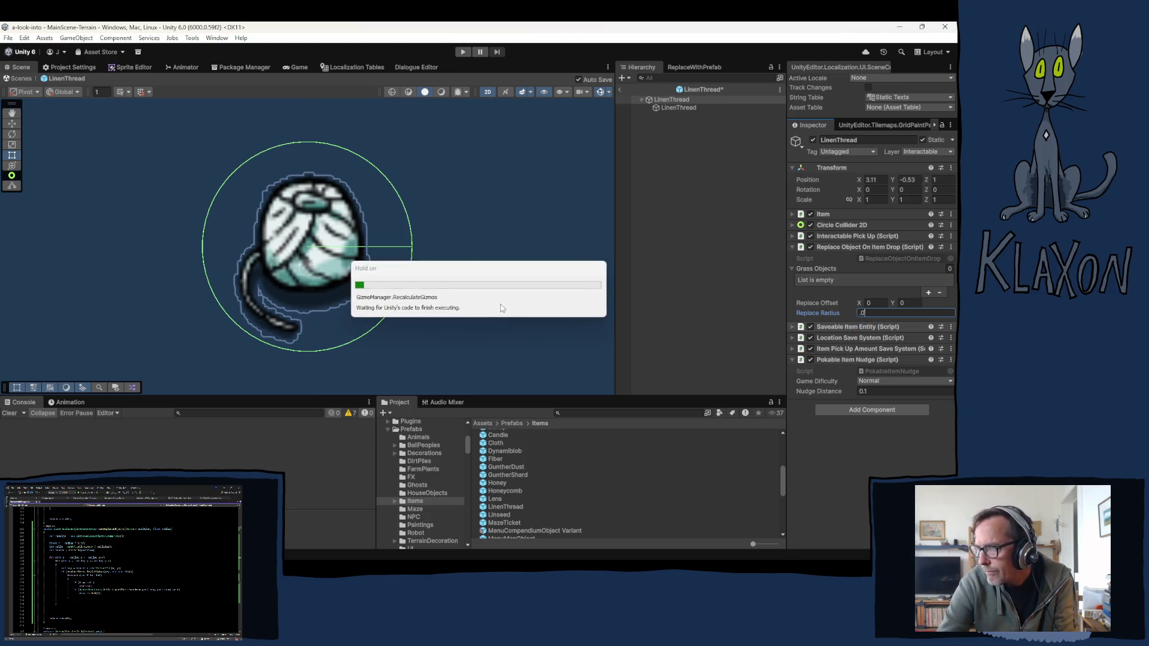
click(497, 516)
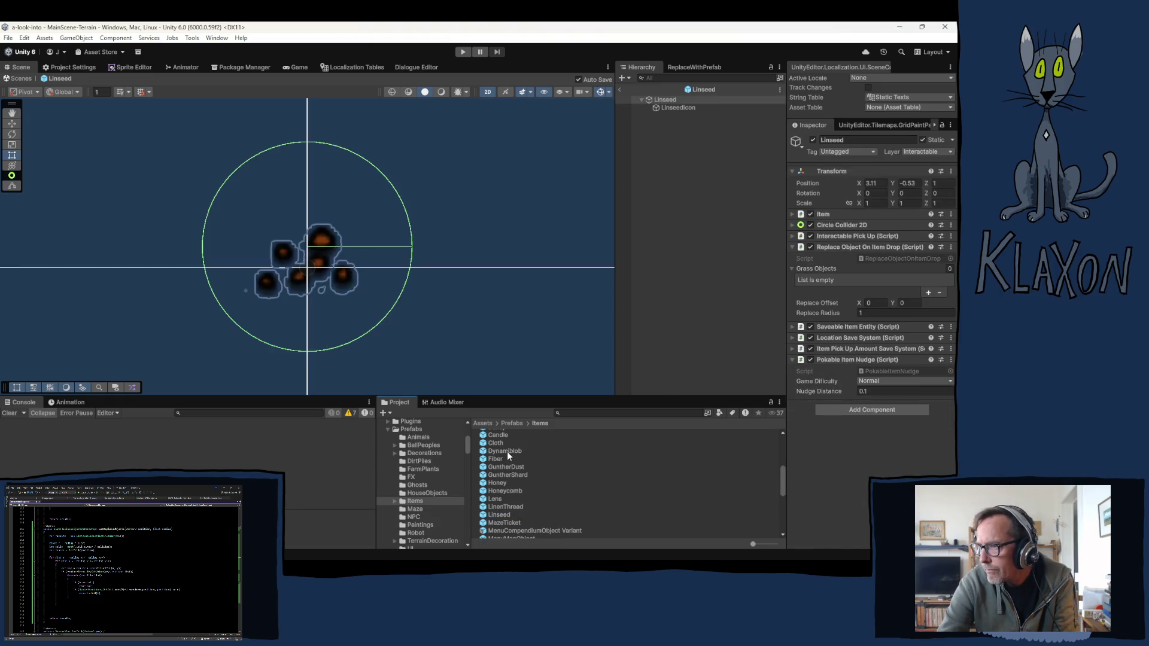
click(875, 311)
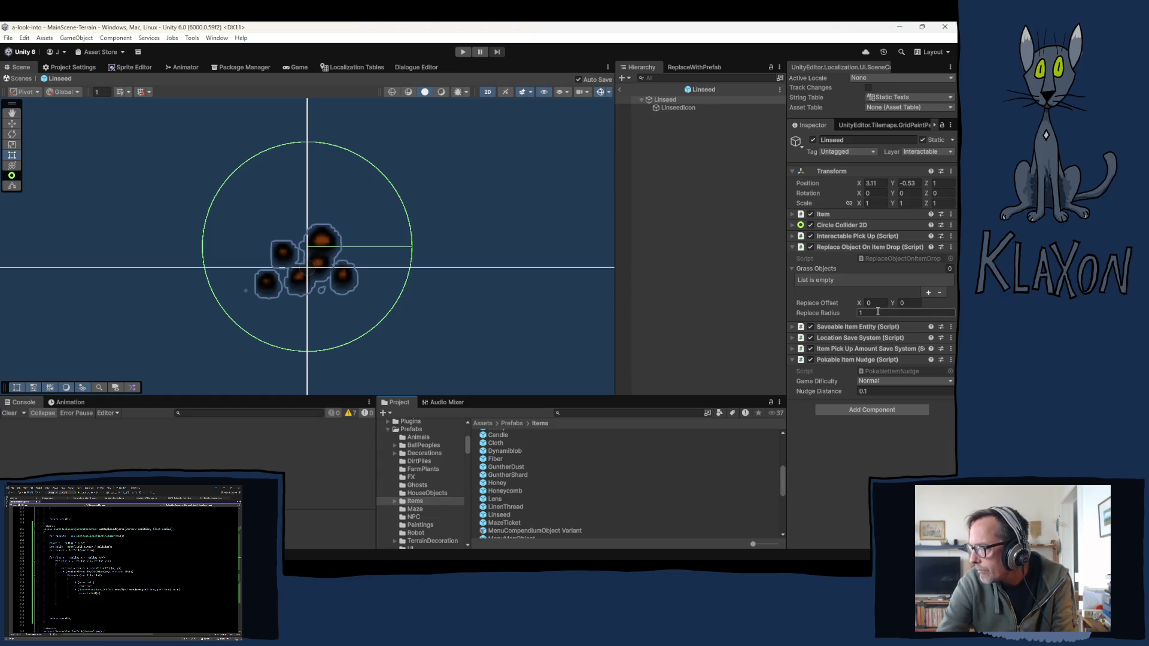
text(.0)
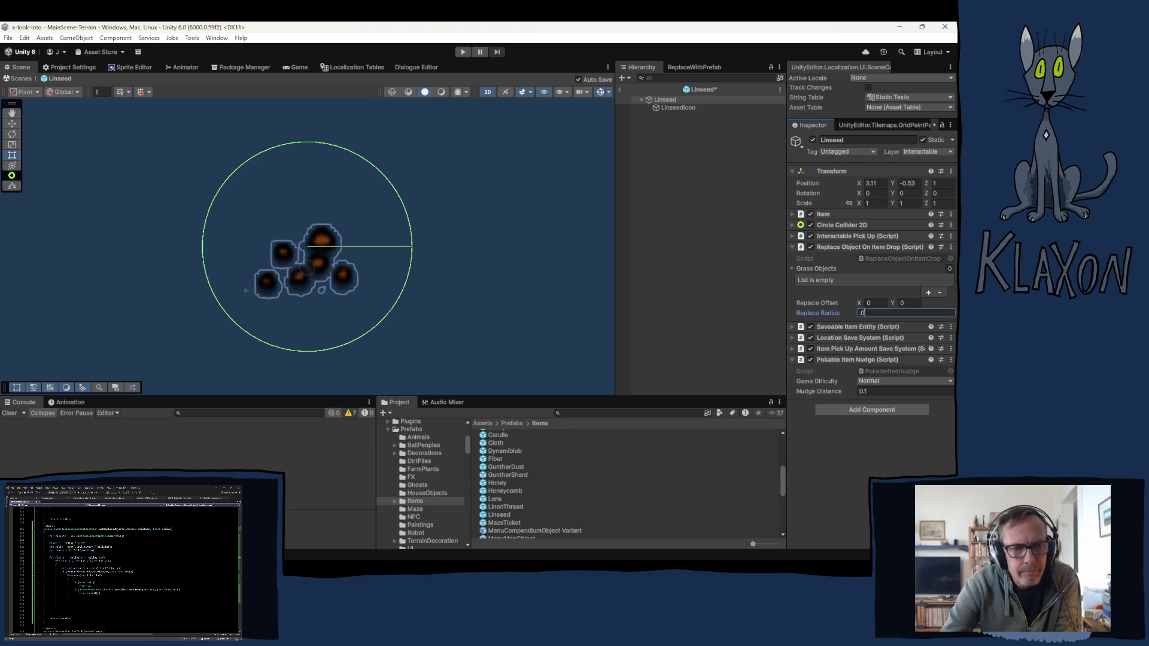
text(2)
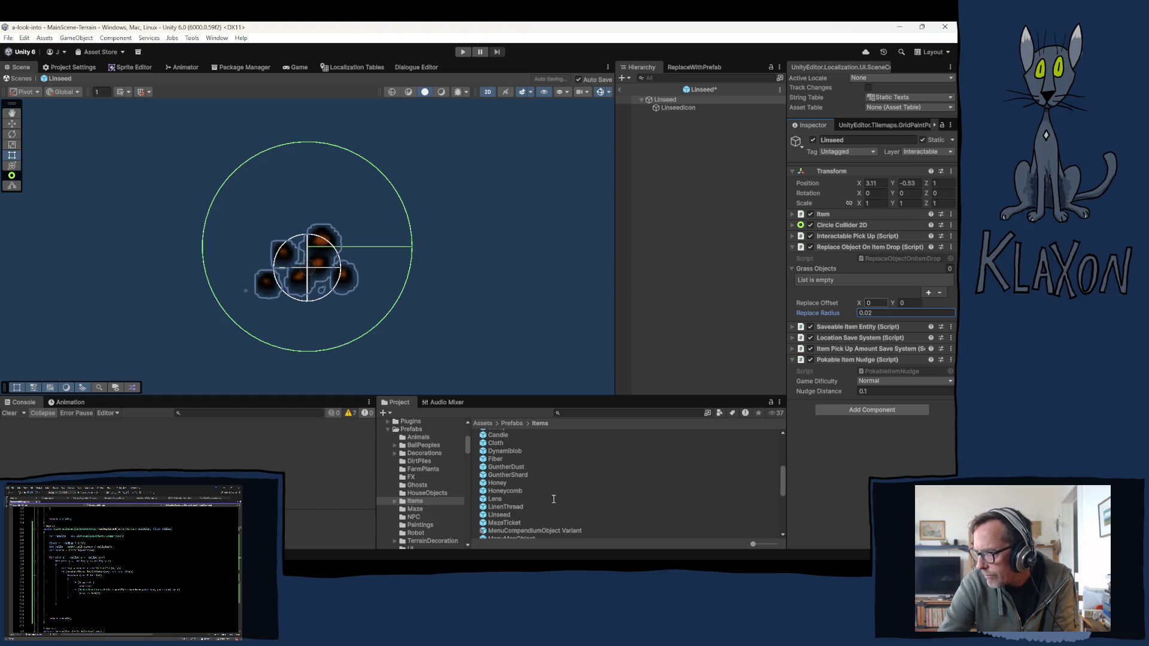
Step: Select MazeTicket and lower its Replace Radius from 1 to 0.03
scroll(545, 491, down, 5)
scroll(532, 486, up, 3)
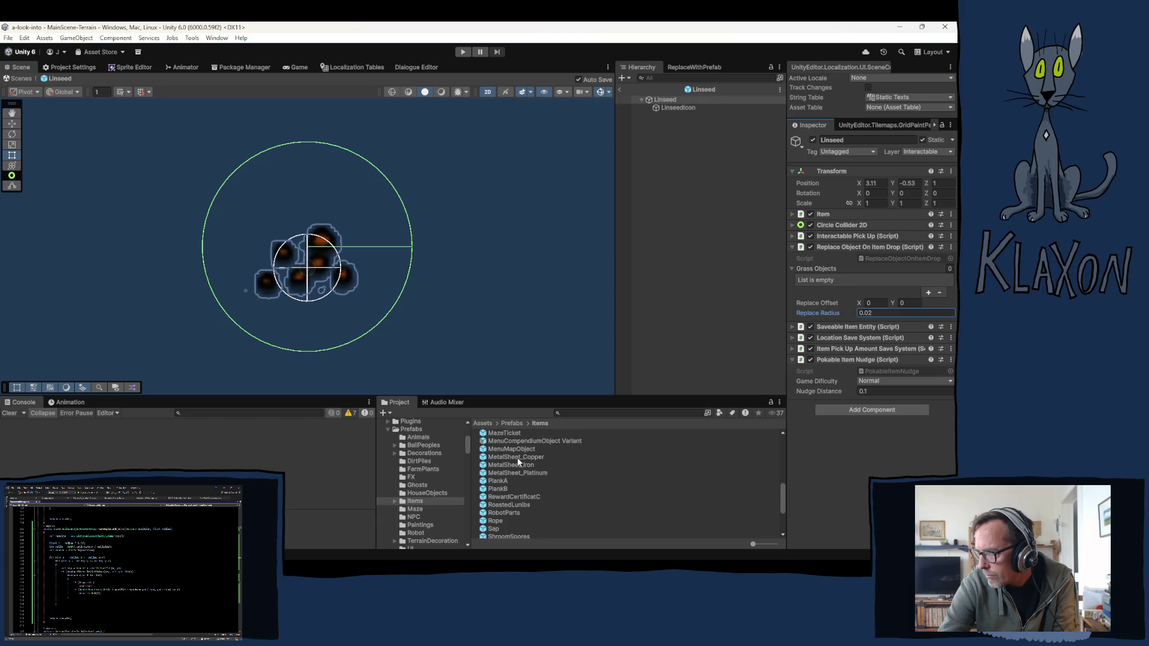
scroll(523, 458, up, 1)
click(501, 462)
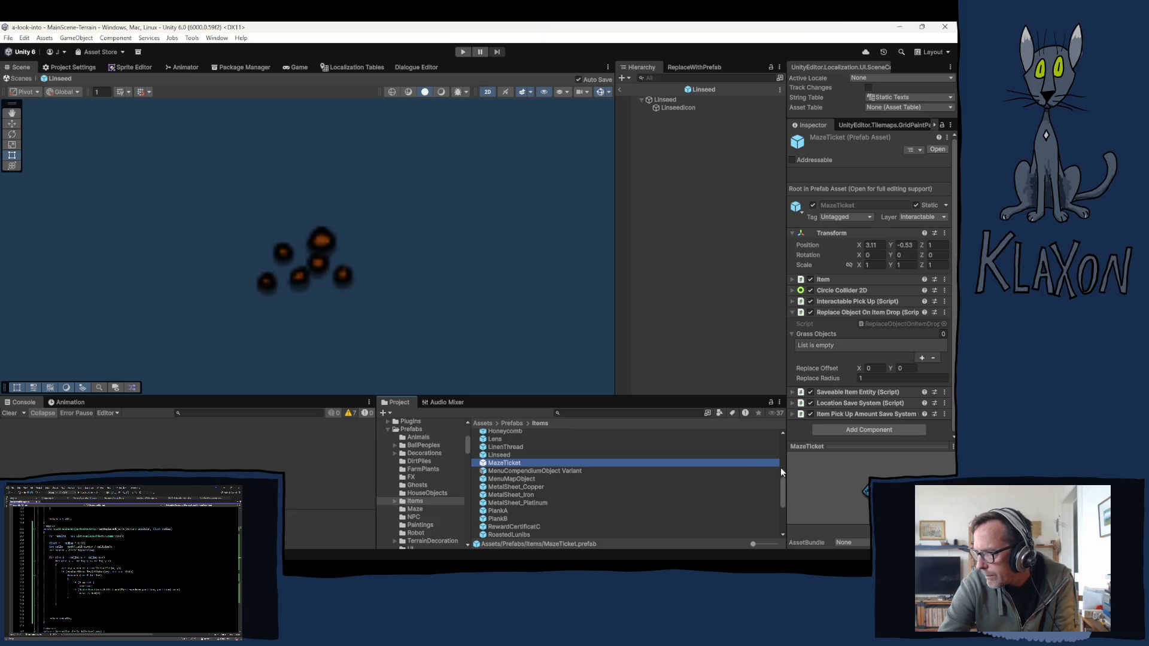
click(871, 314)
text(.02)
key(Return)
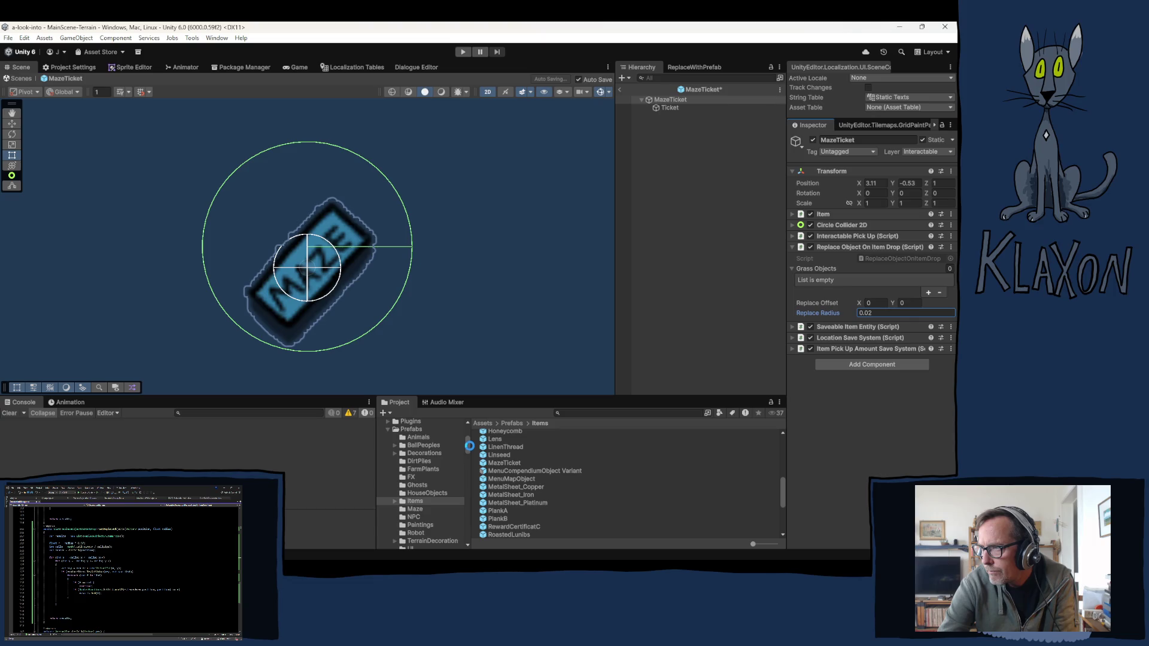
click(876, 313)
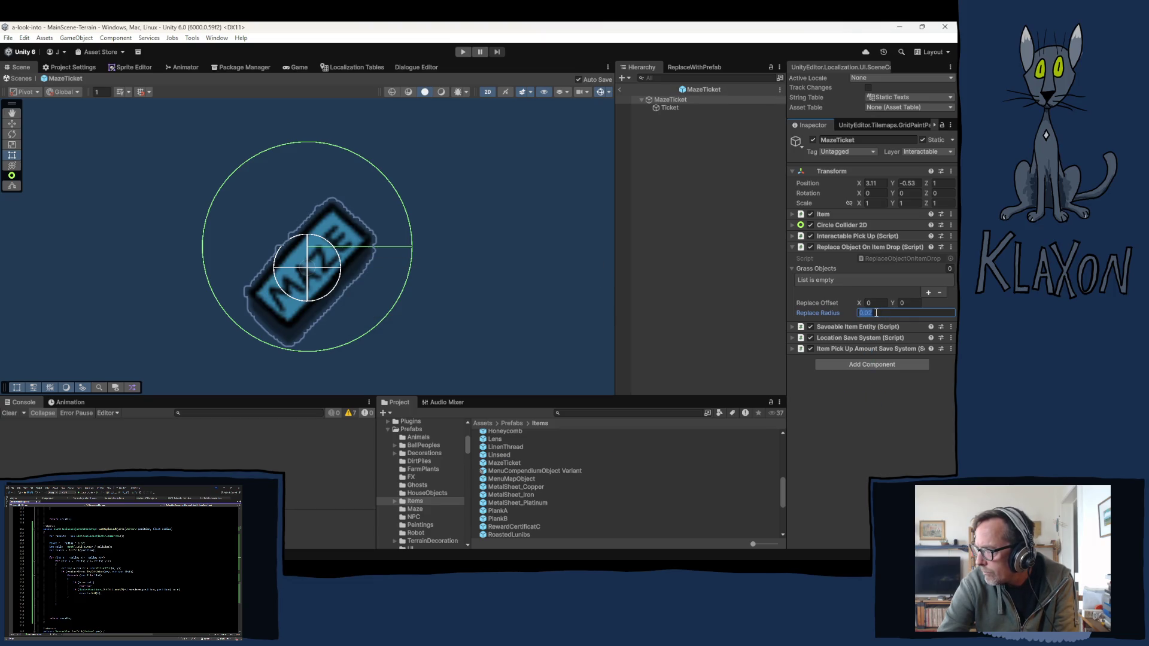
text(0.03)
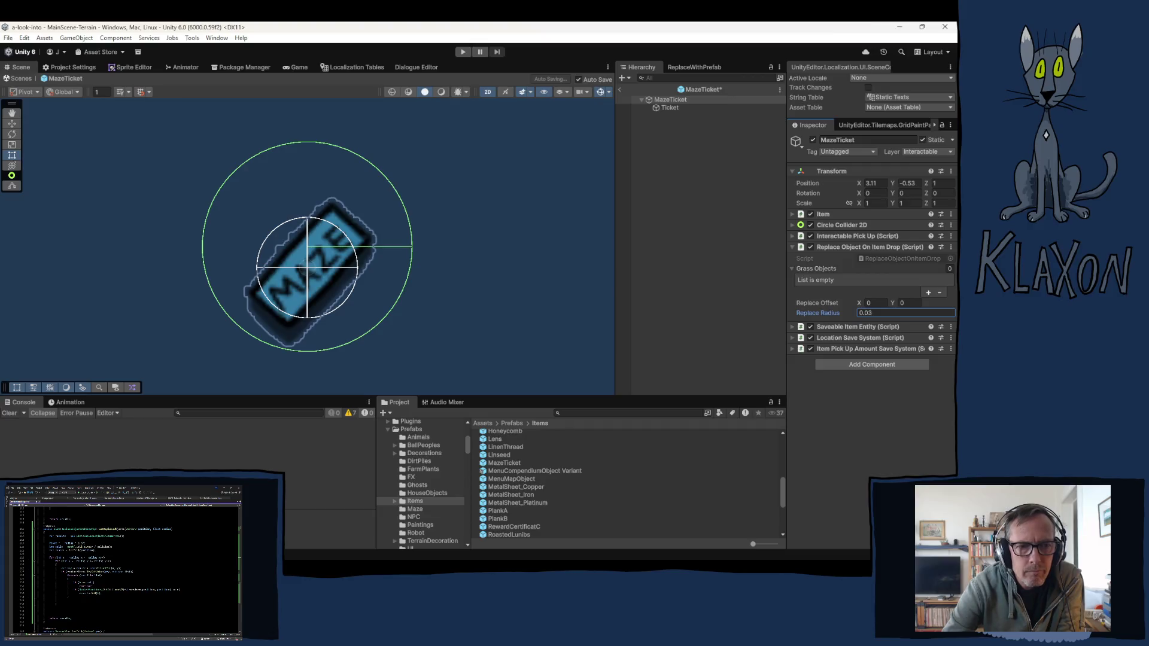
key(Return)
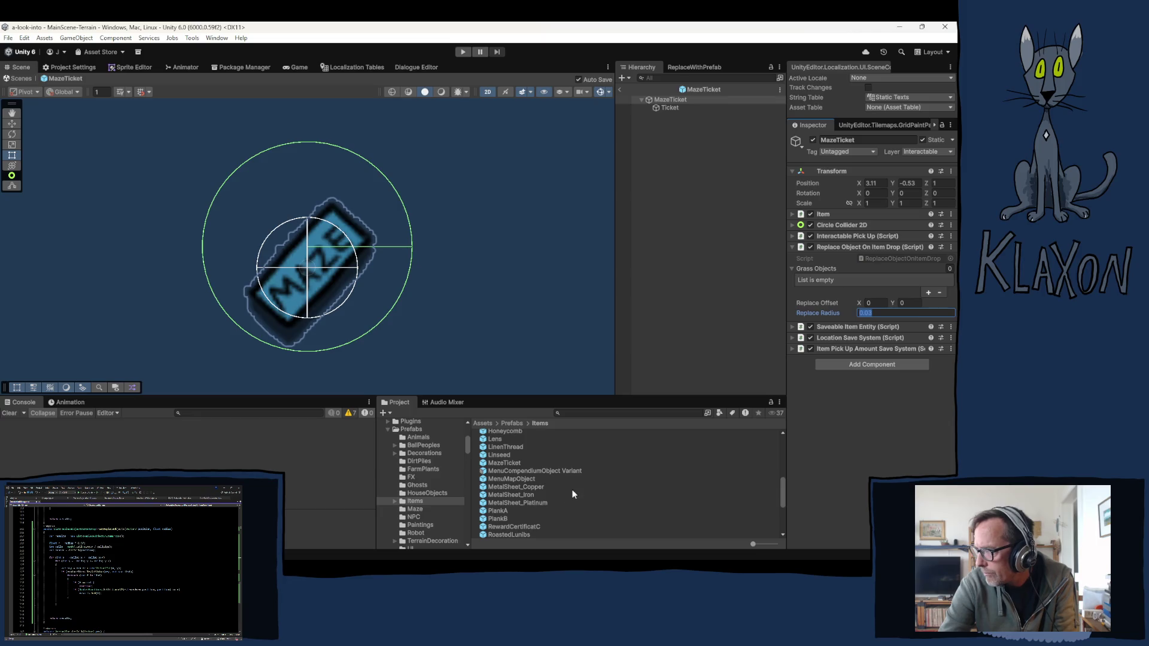
Step: Inspect MenuCompendiumObject Variant and MenuMapObject, then open MetalSheet_Copper and type .05 into Replace Radius
click(512, 472)
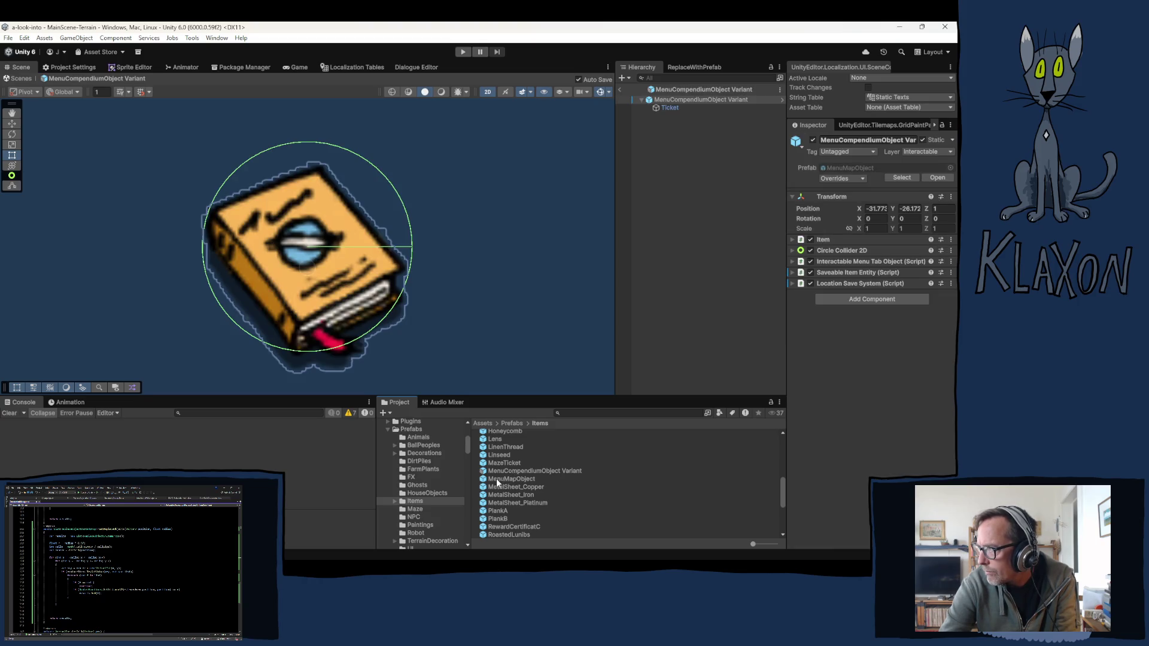
click(498, 477)
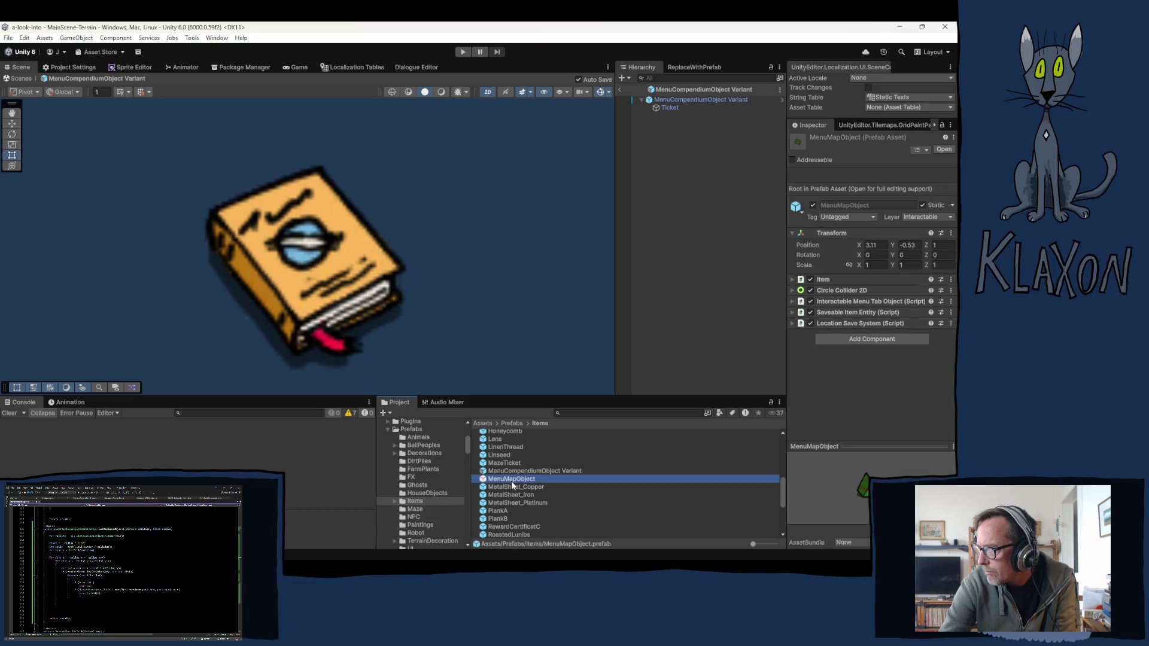
click(506, 487)
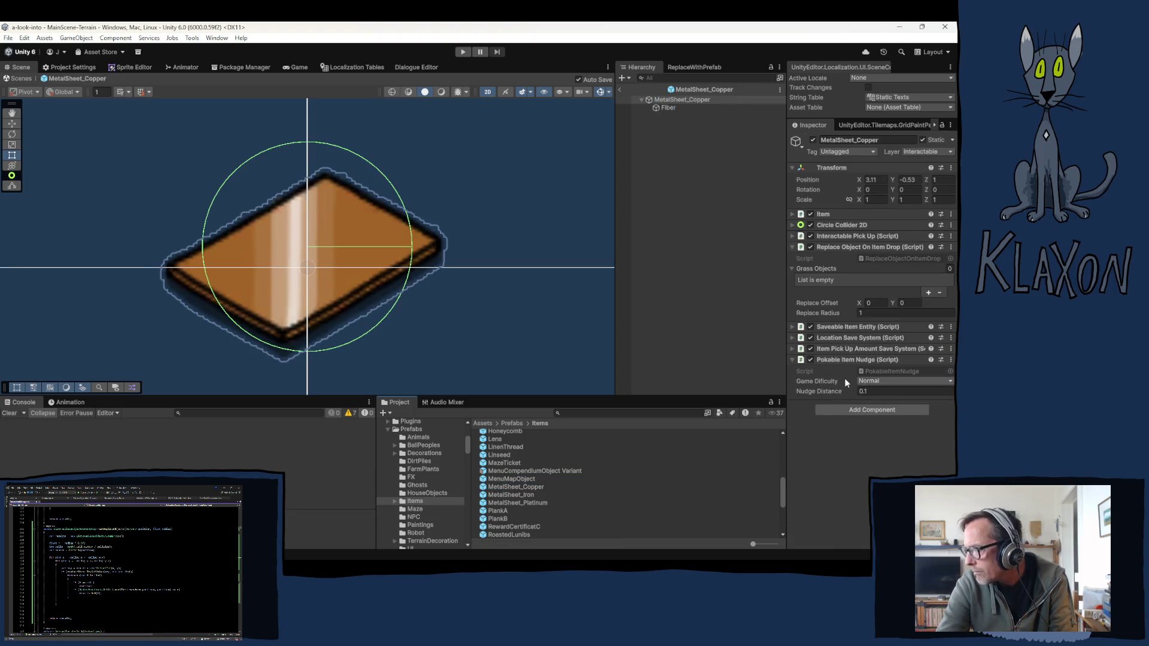
click(880, 313)
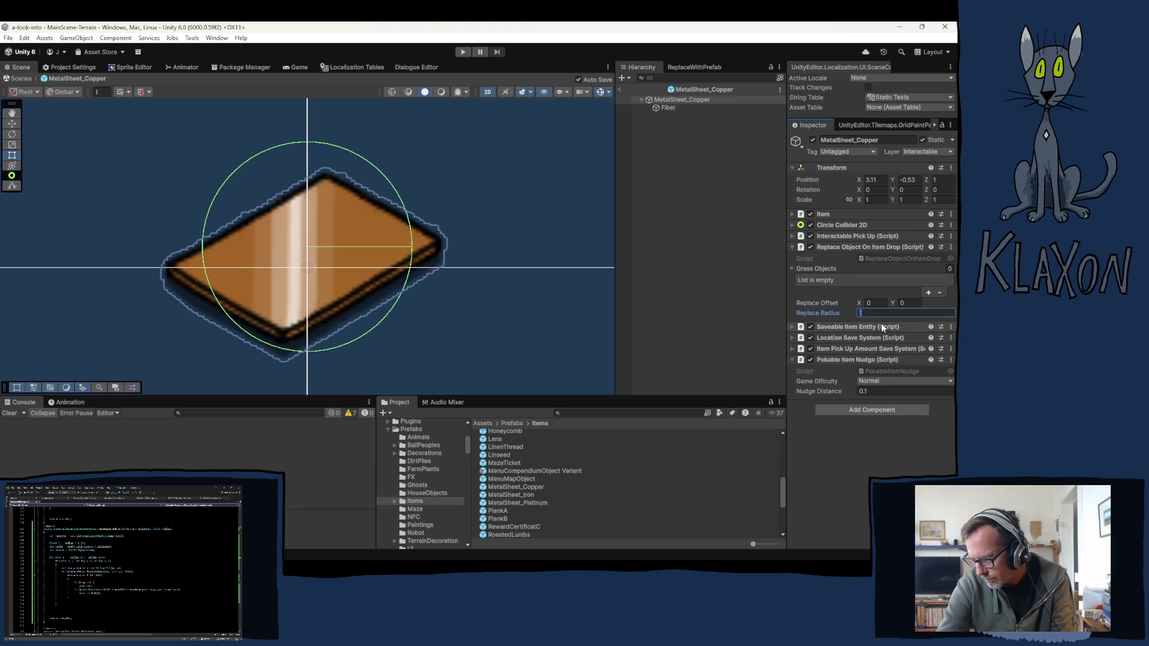
text(0)
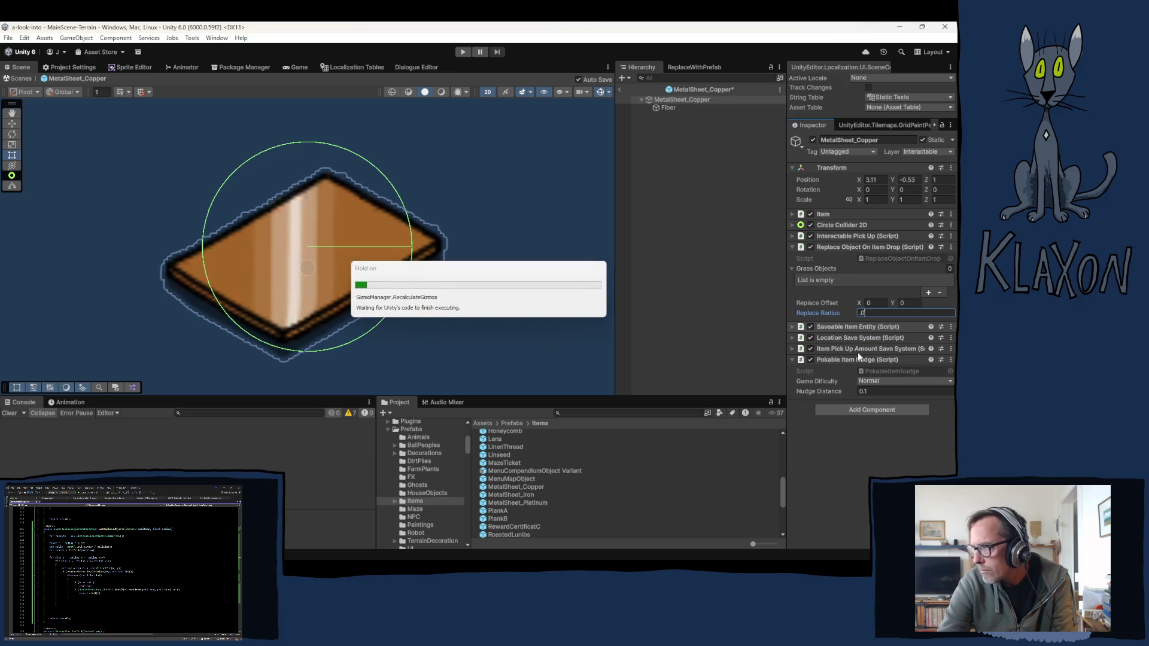
text(5)
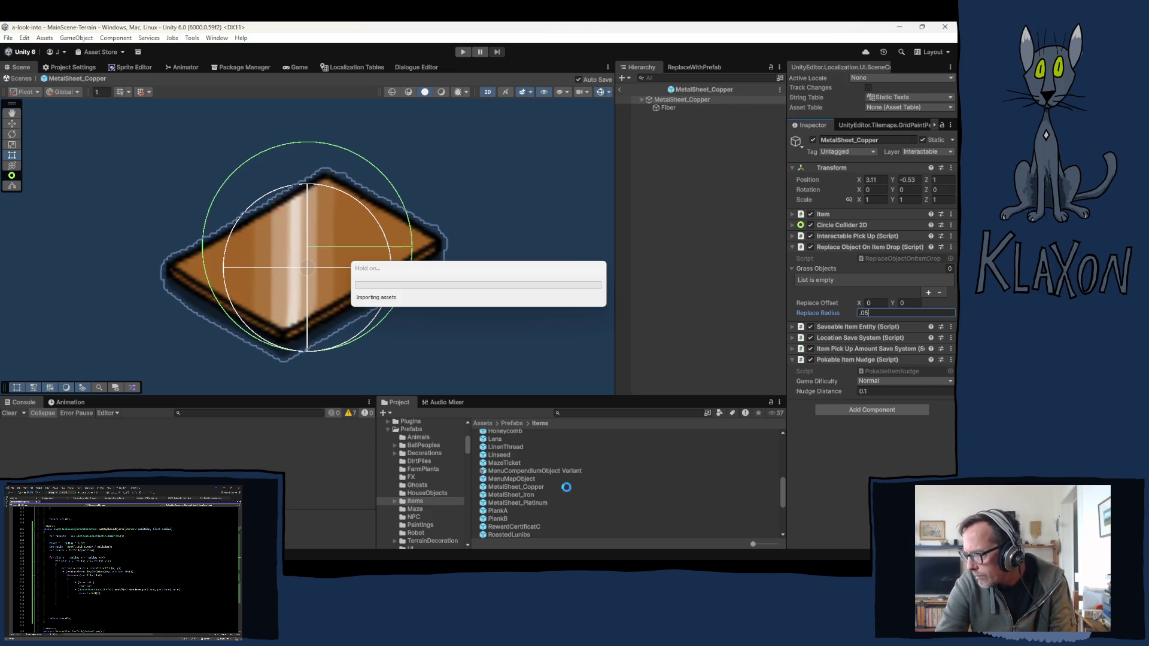
Step: Set Replace Radius to 0.06 on MetalSheet_Copper, MetalSheet_Iron and MetalSheet_Platinum
key(BackSpace)
text(6)
click(512, 495)
ctrl+click(523, 502)
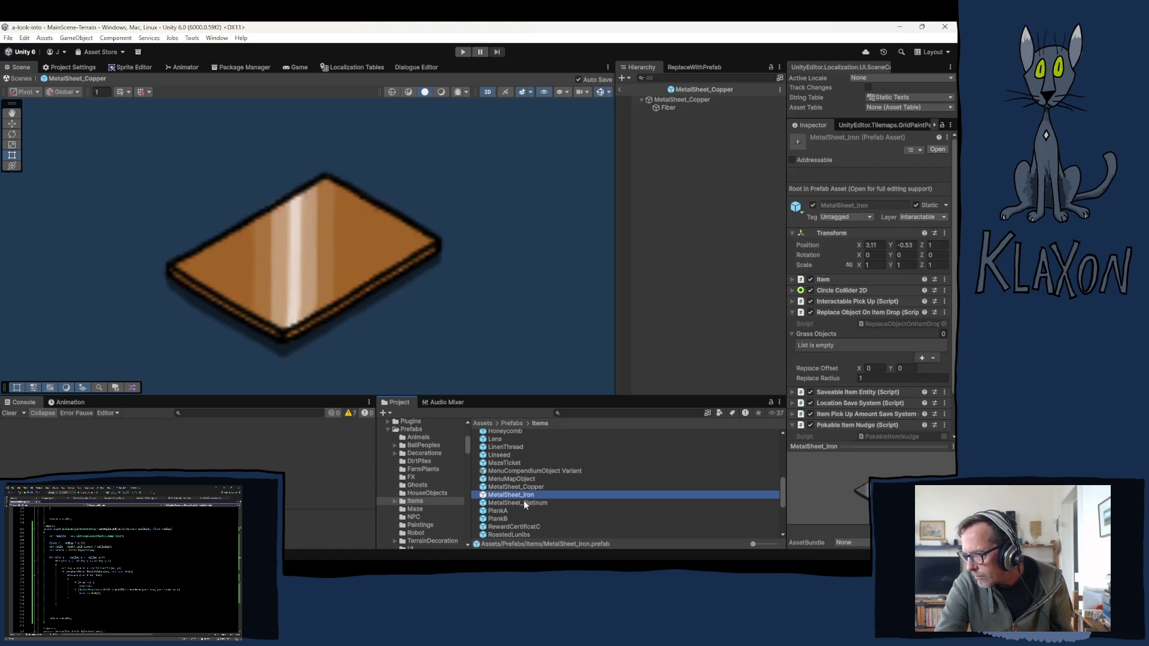
click(868, 377)
double_click(871, 378)
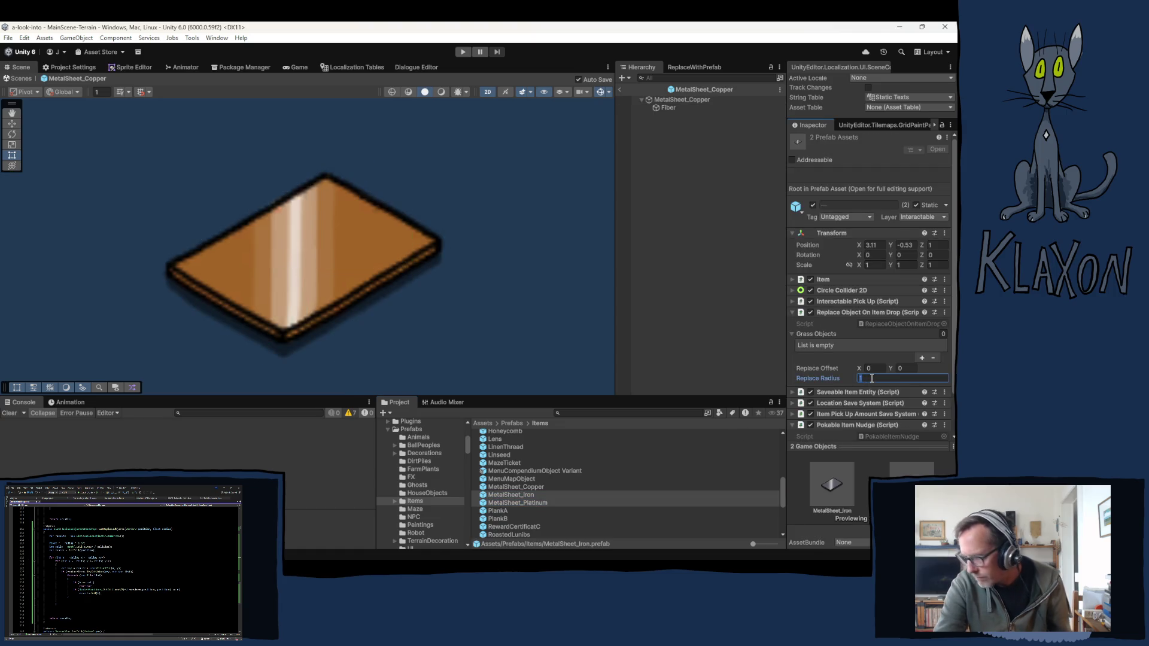
text(0.06)
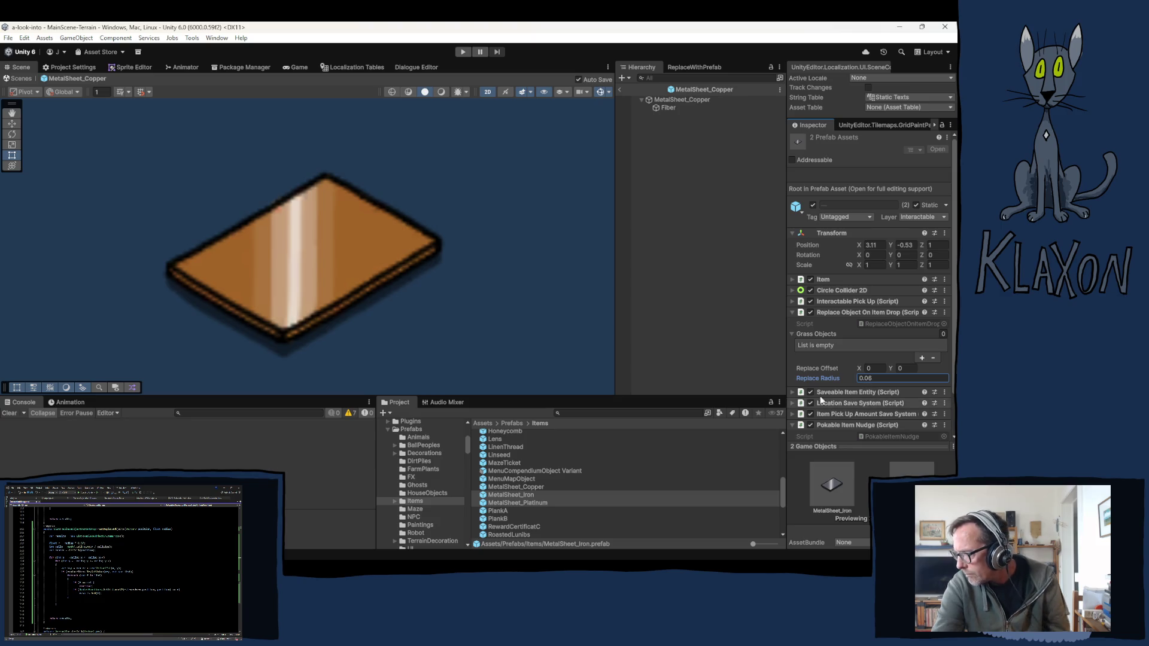
click(500, 512)
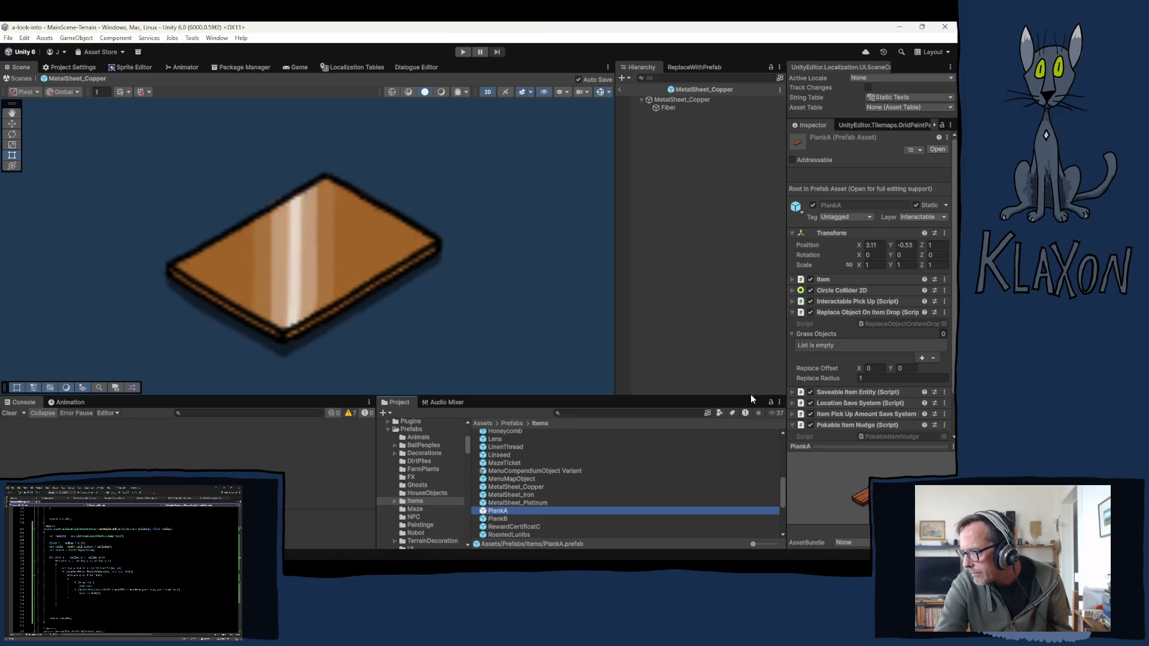
Step: Give PlankA a Replace Radius of 0.09 and Replace Offset Y of 0.01
click(872, 313)
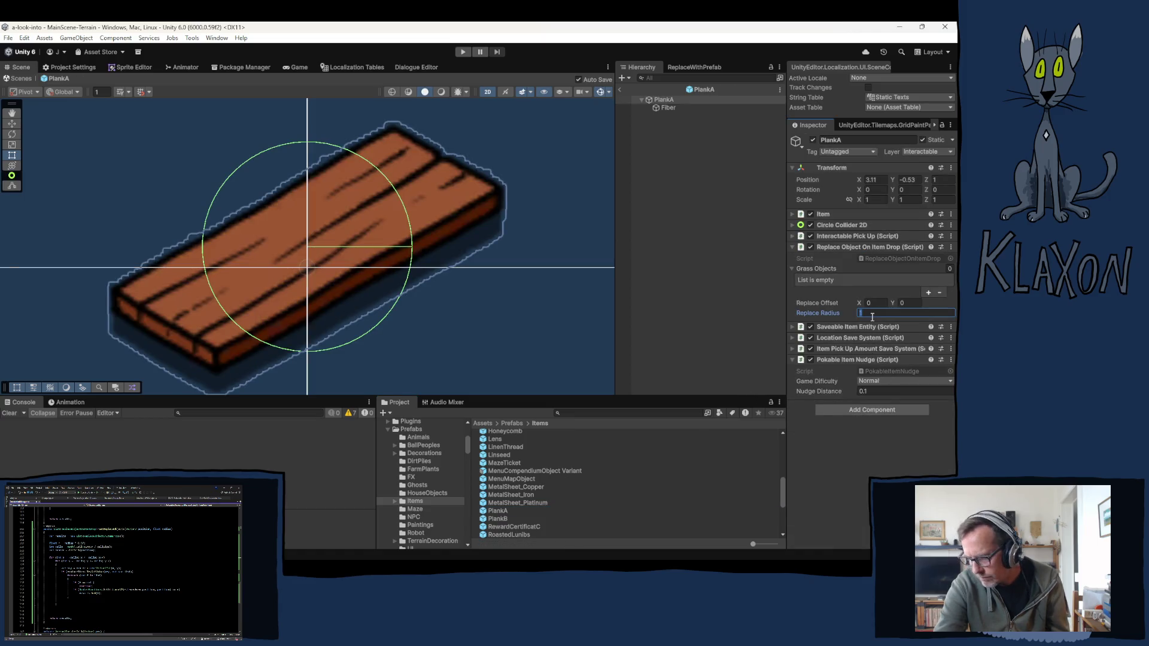
text(0)
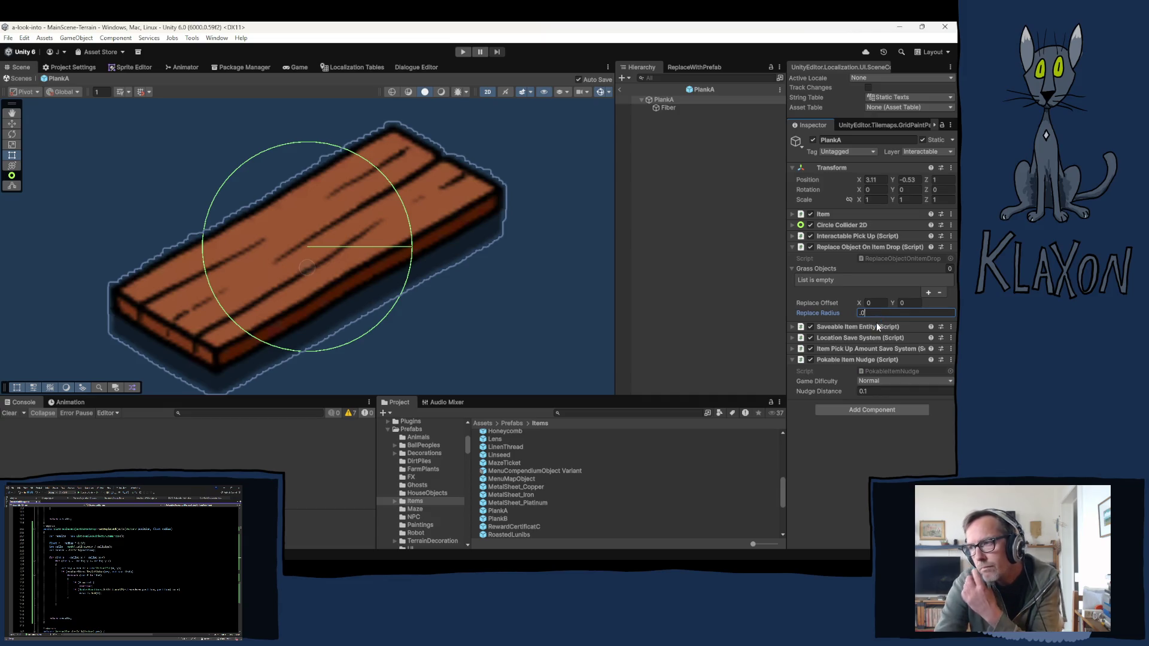
text(7)
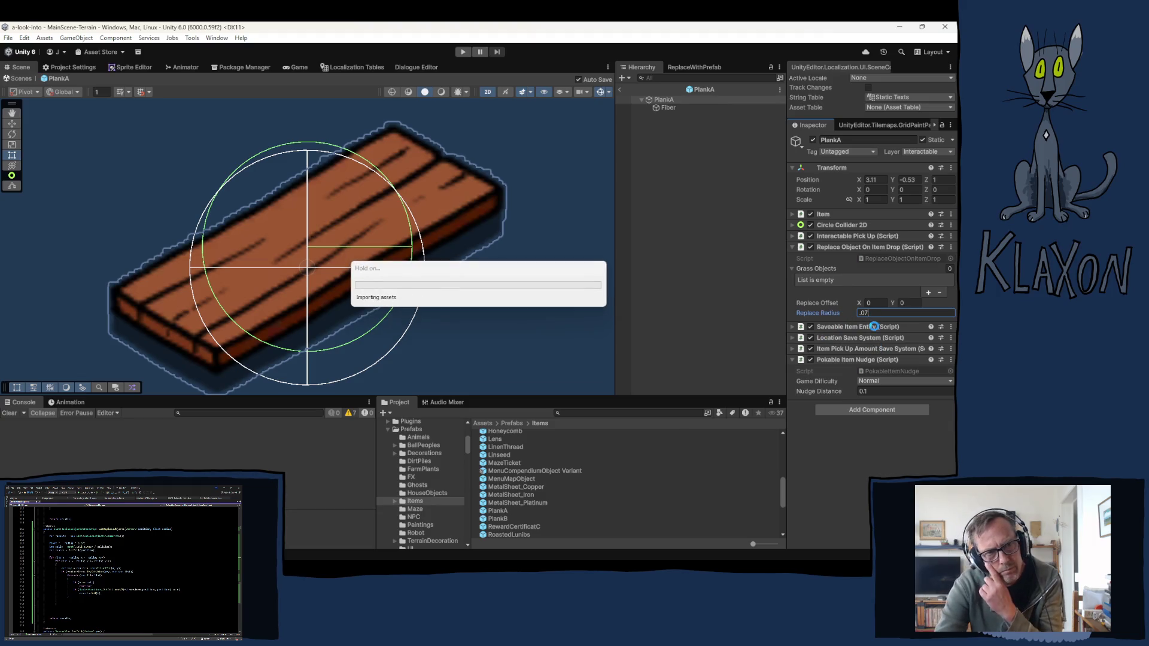
key(BackSpace)
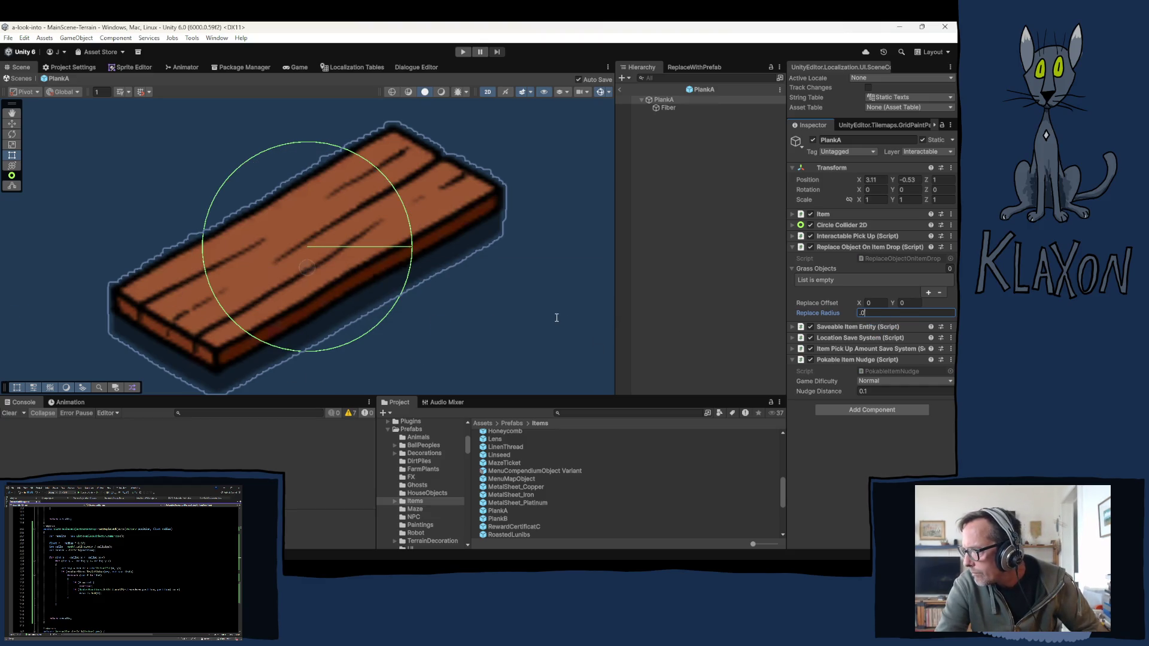
text(9)
scroll(304, 285, down, 1)
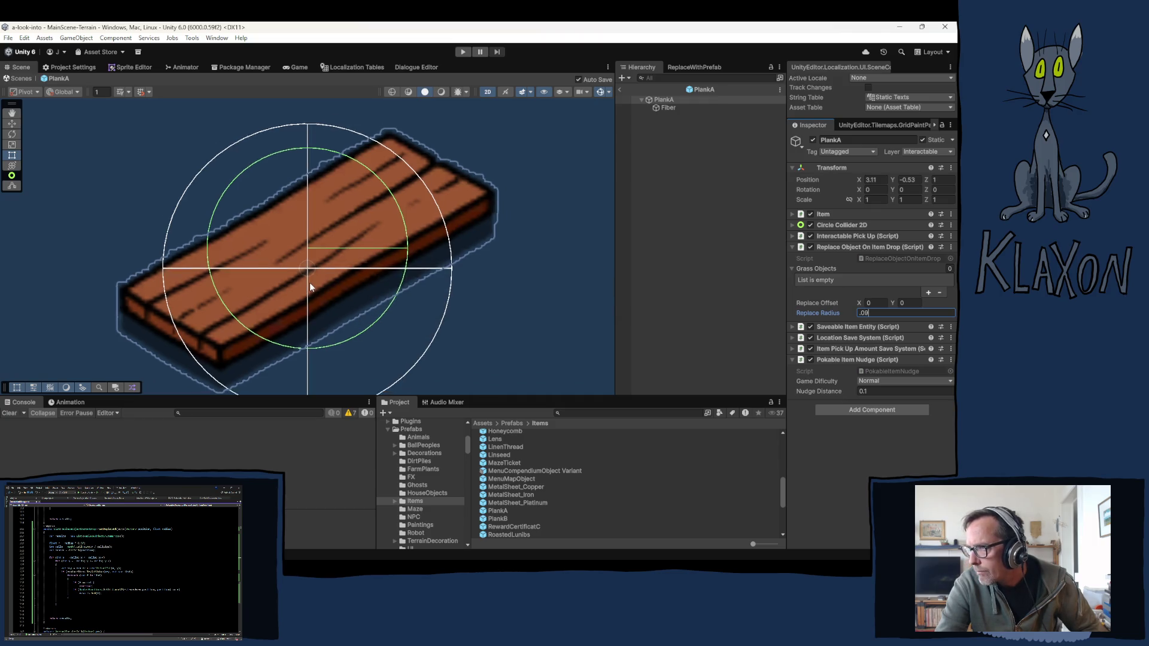
scroll(311, 282, down, 2)
click(906, 303)
text(.01)
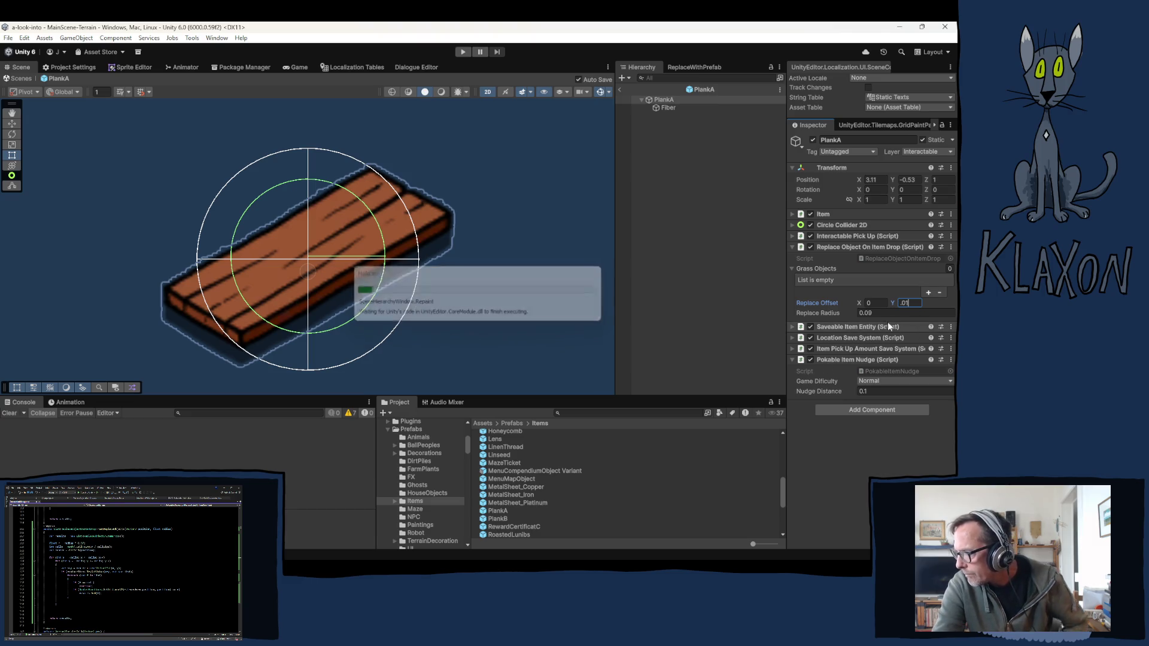
click(500, 520)
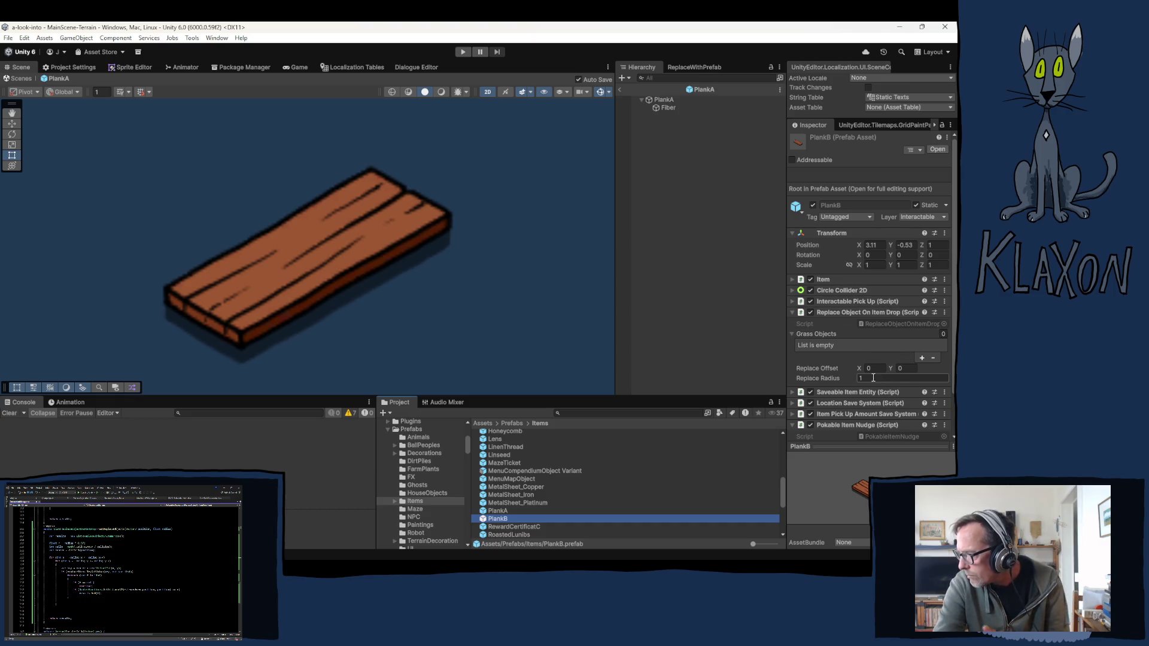
Step: Give PlankB a Replace Offset Y of 0.01 and Replace Radius of 0.09
click(909, 368)
text(0.01)
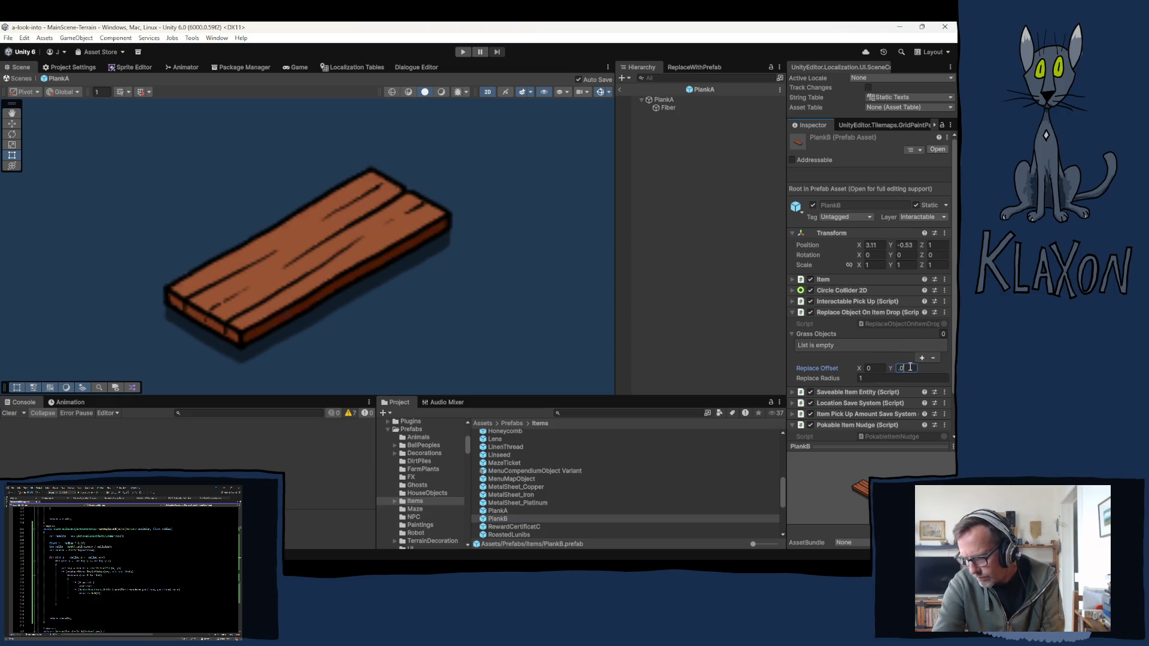
key(Tab)
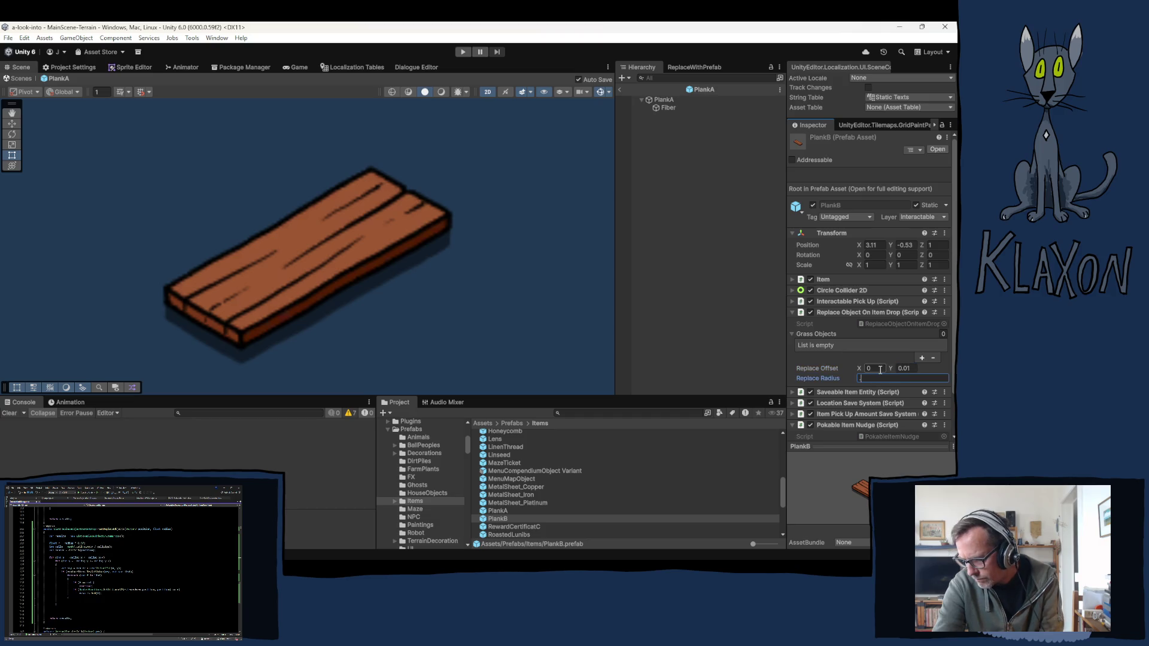
text(0)
key(BackSpace)
text(9)
key(Return)
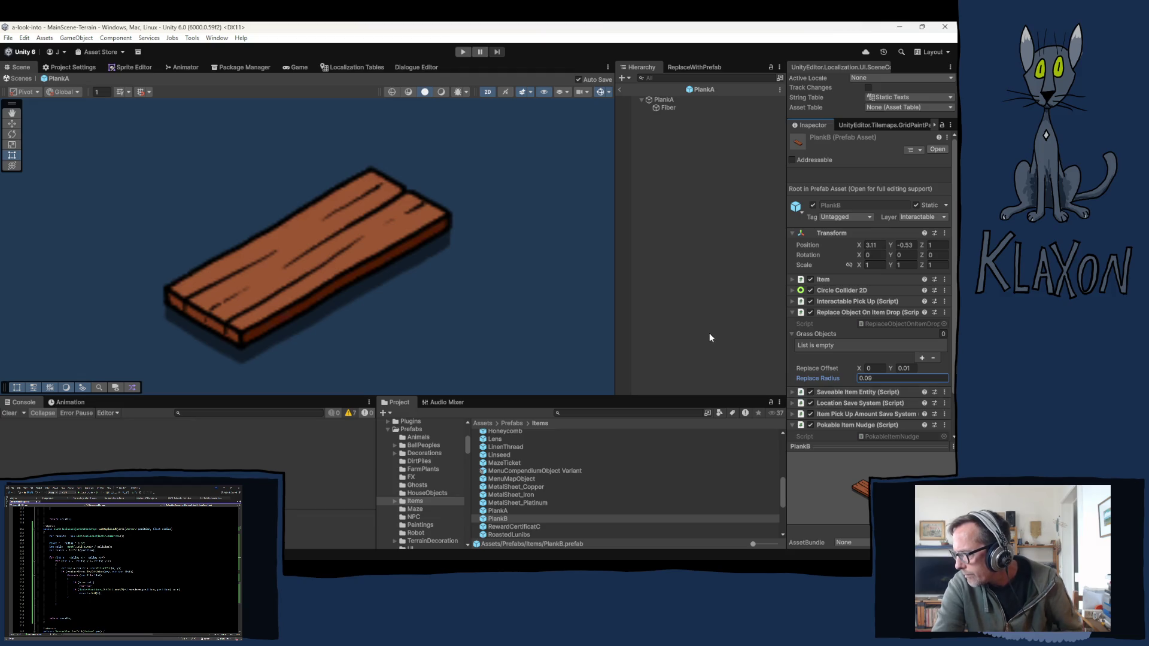
Step: Open RewardCertificatC and shrink its Replace Radius to a small value
drag(496, 521, 502, 508)
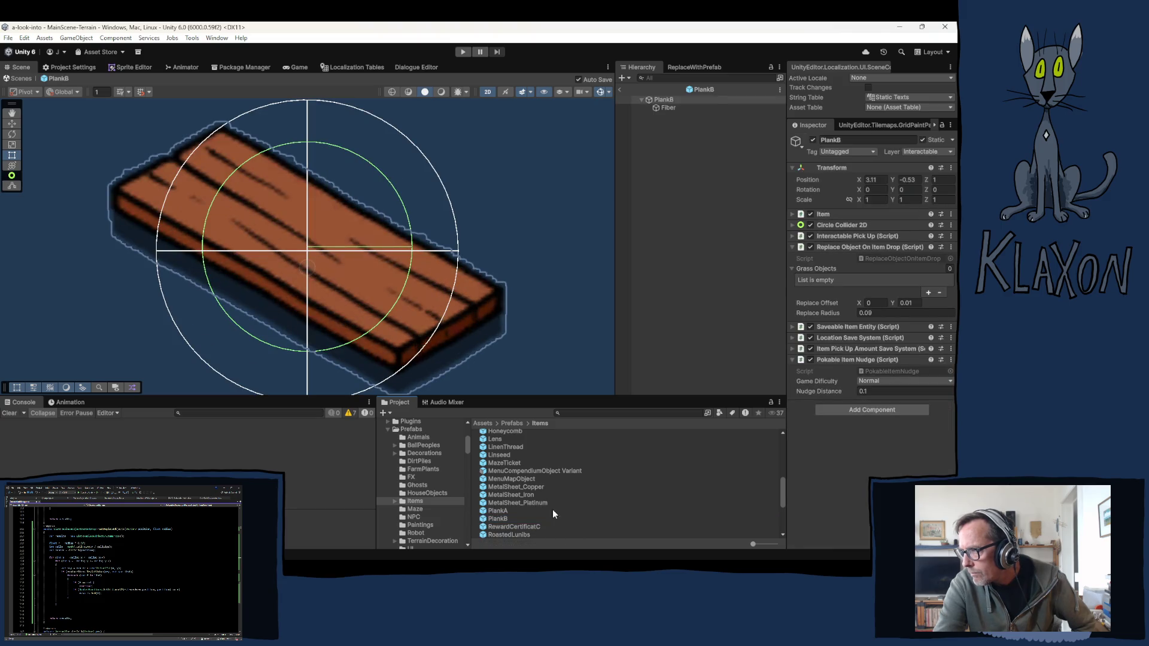
scroll(532, 519, down, 2)
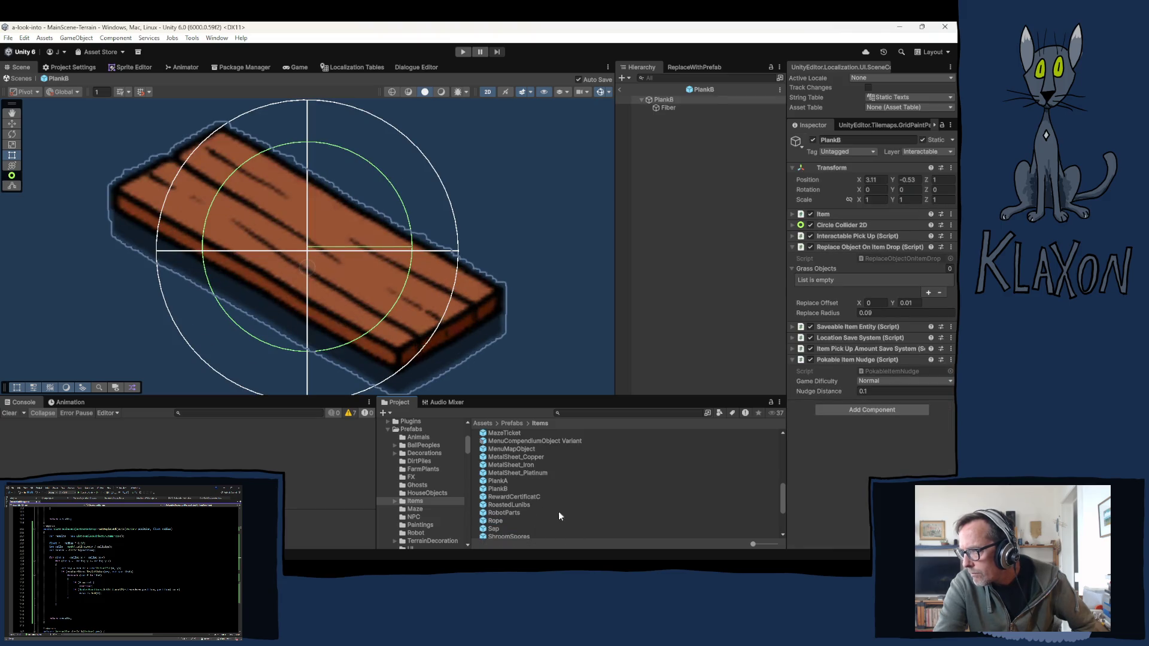
click(500, 496)
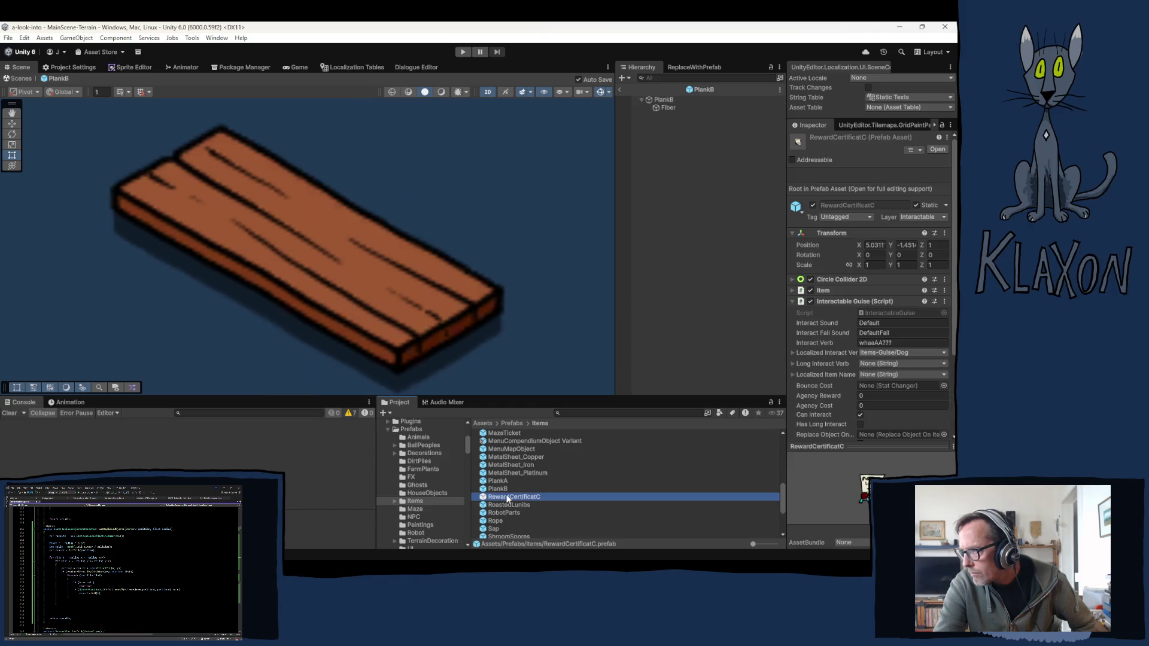
double_click(538, 497)
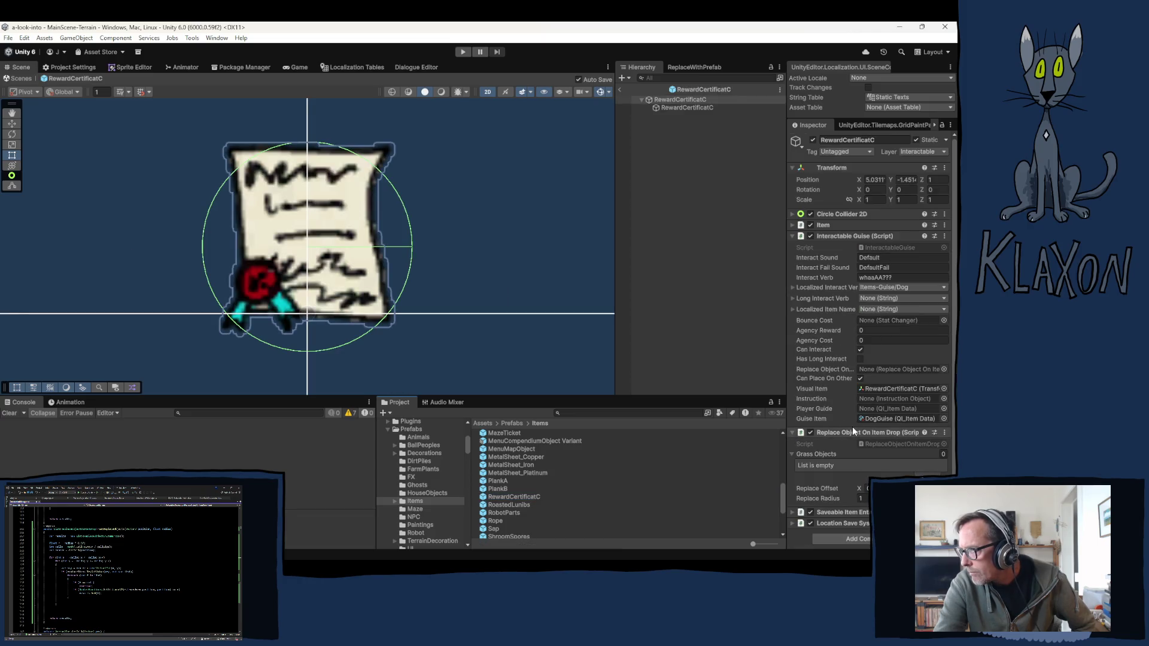
click(862, 499)
text(0)
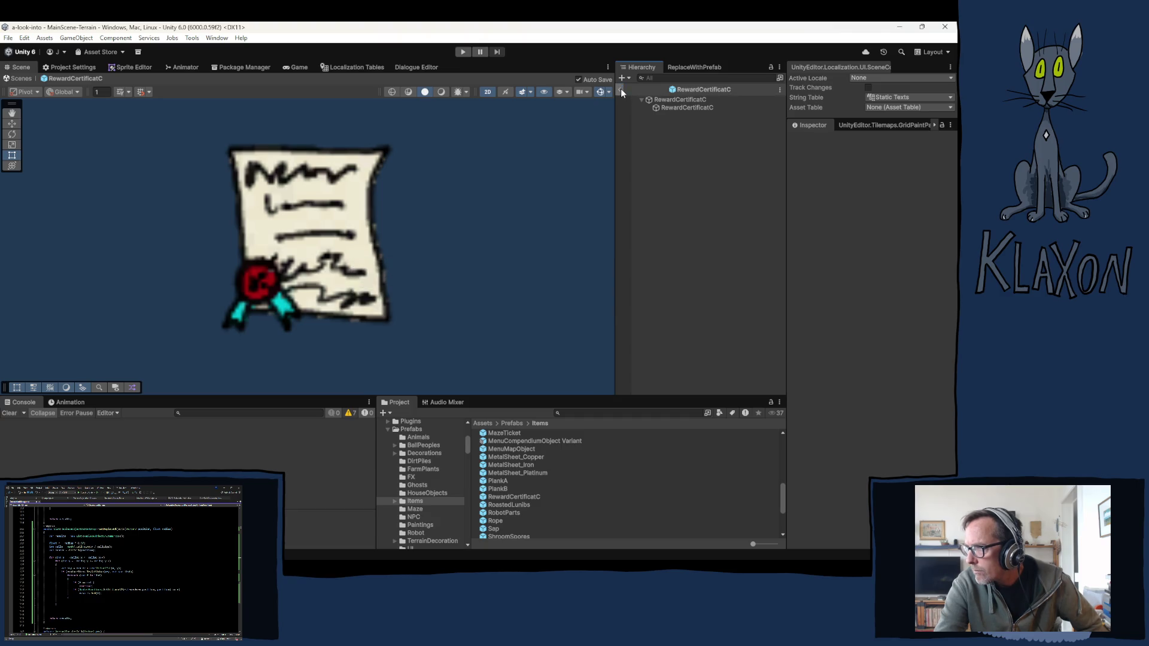
click(667, 100)
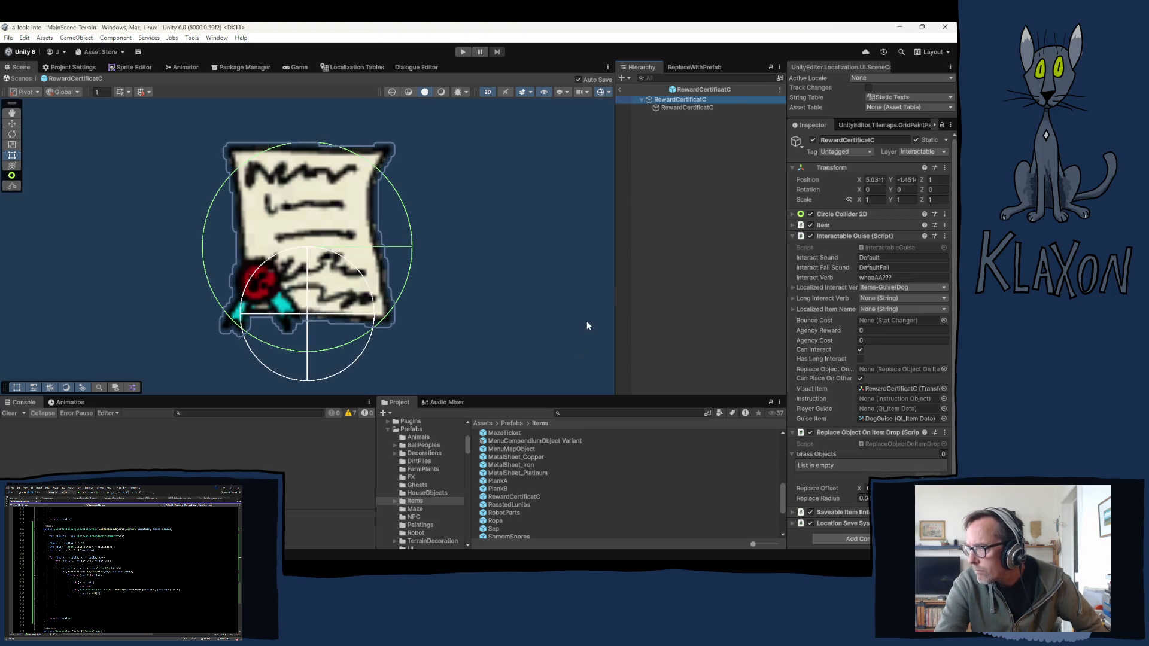
Step: Open the RoastedLunibs prefab from Prefabs/Items for editing
click(494, 504)
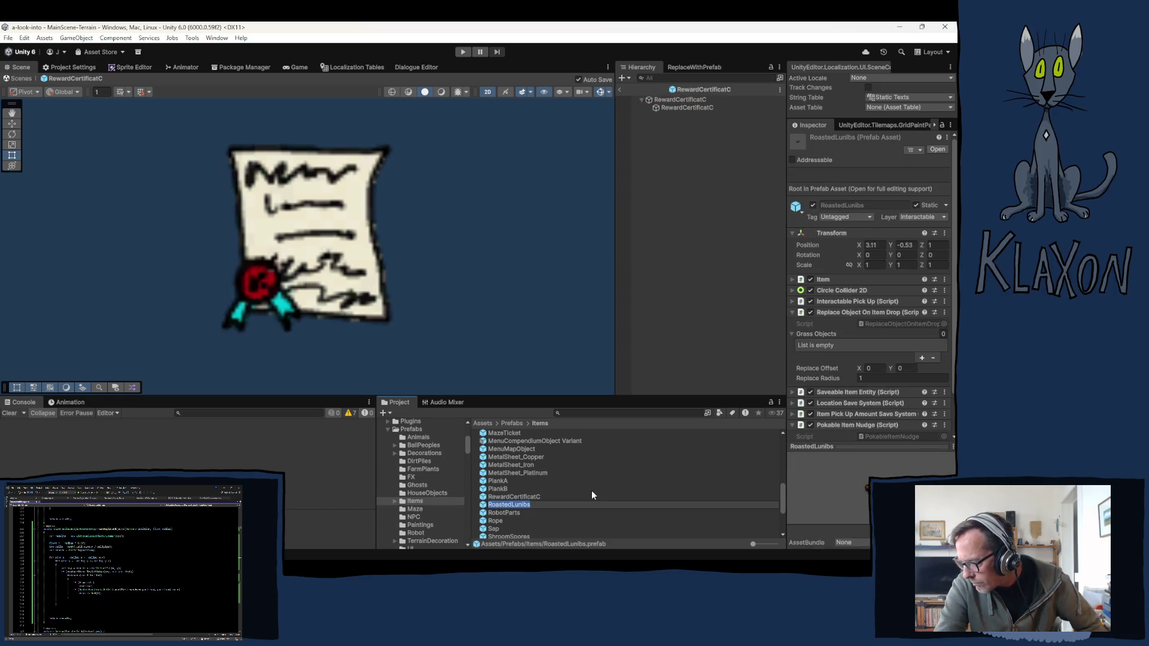
scroll(527, 473, down, 1)
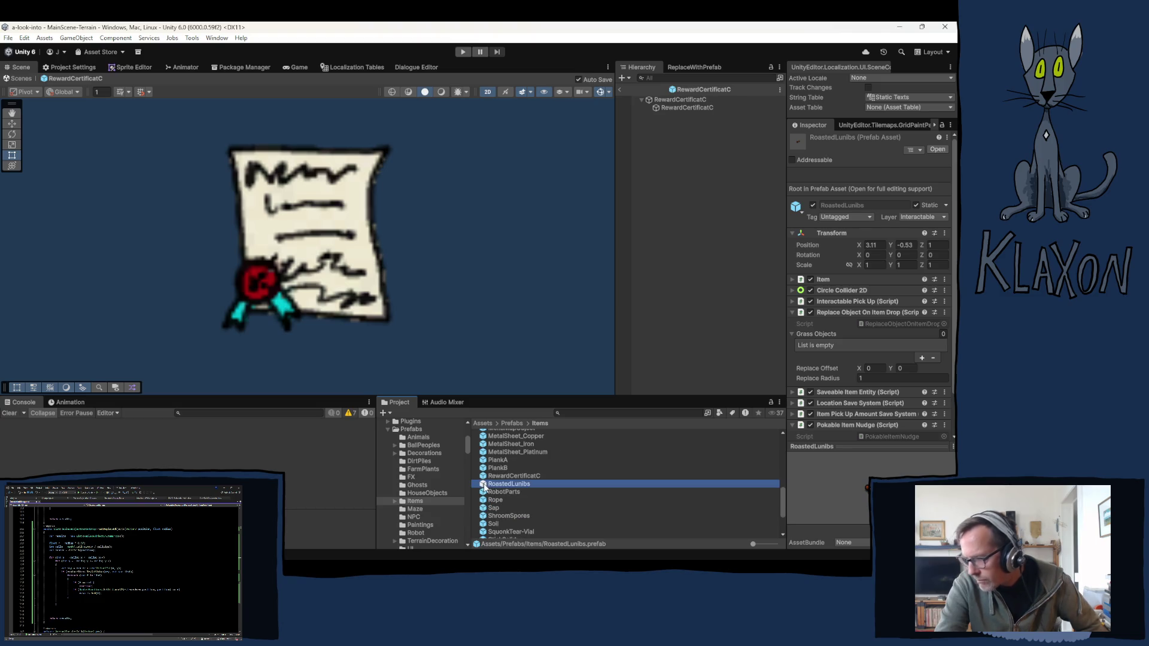
double_click(485, 486)
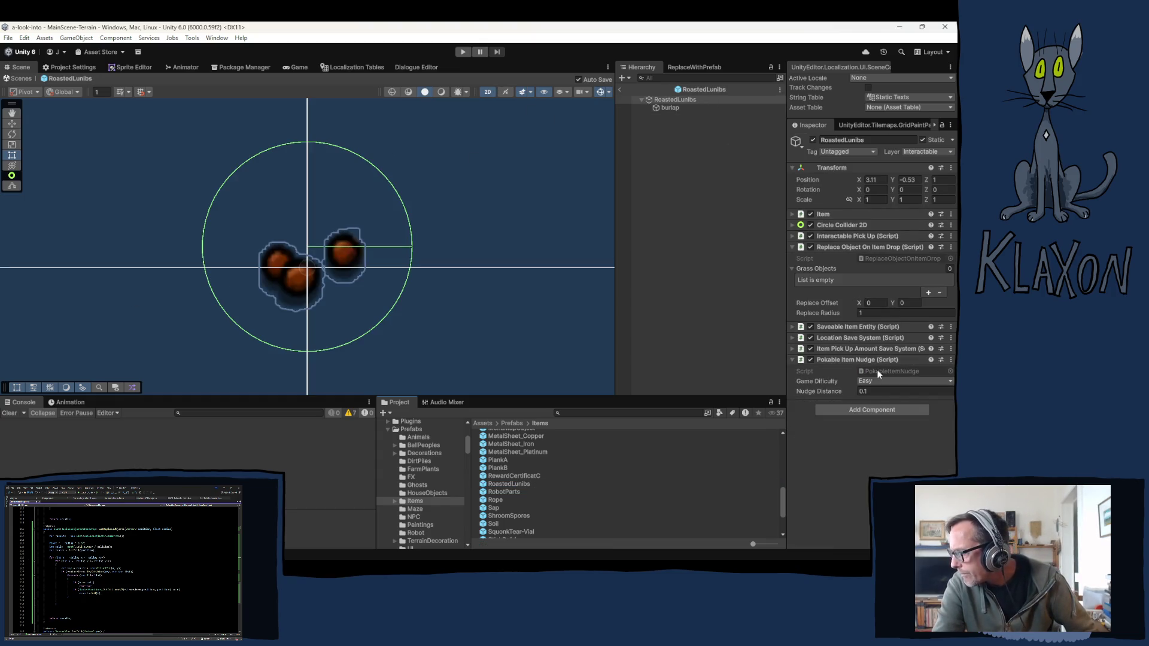
Step: Set RoastedLunibs' Replace Radius to 0.03
click(871, 313)
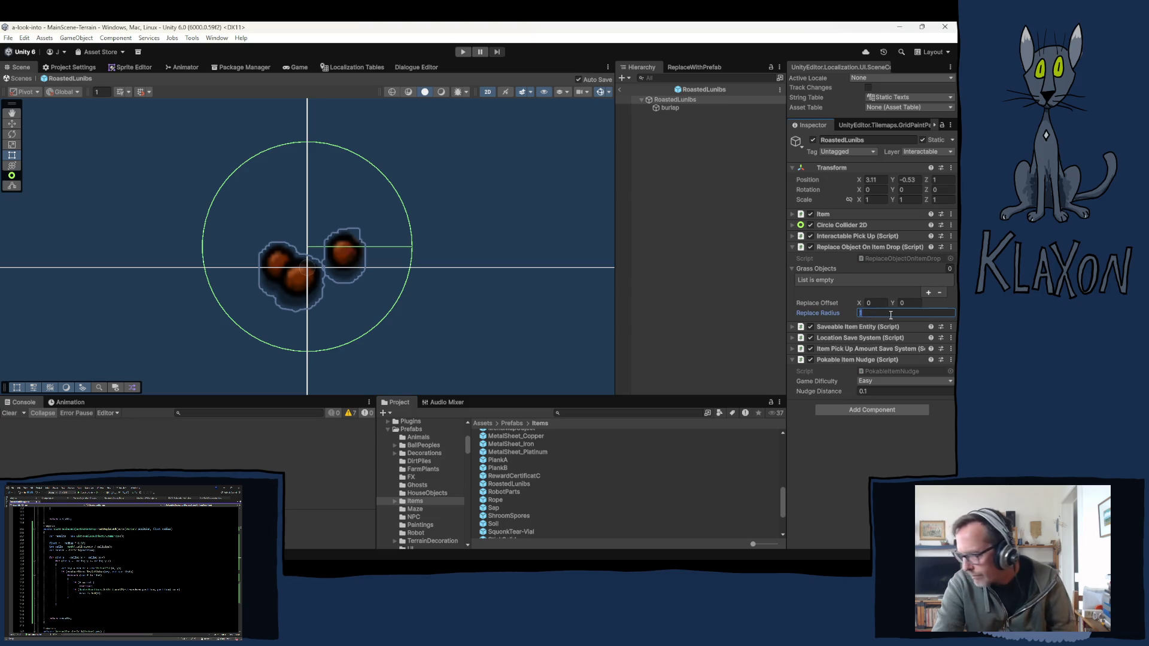
text(.0)
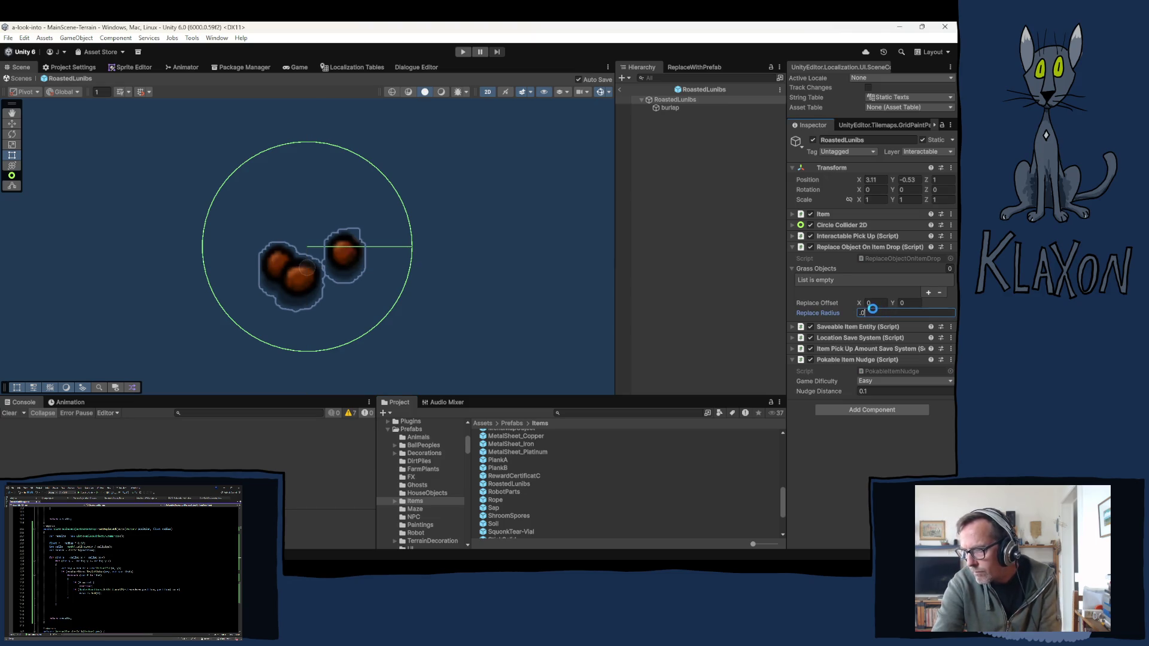
text(2)
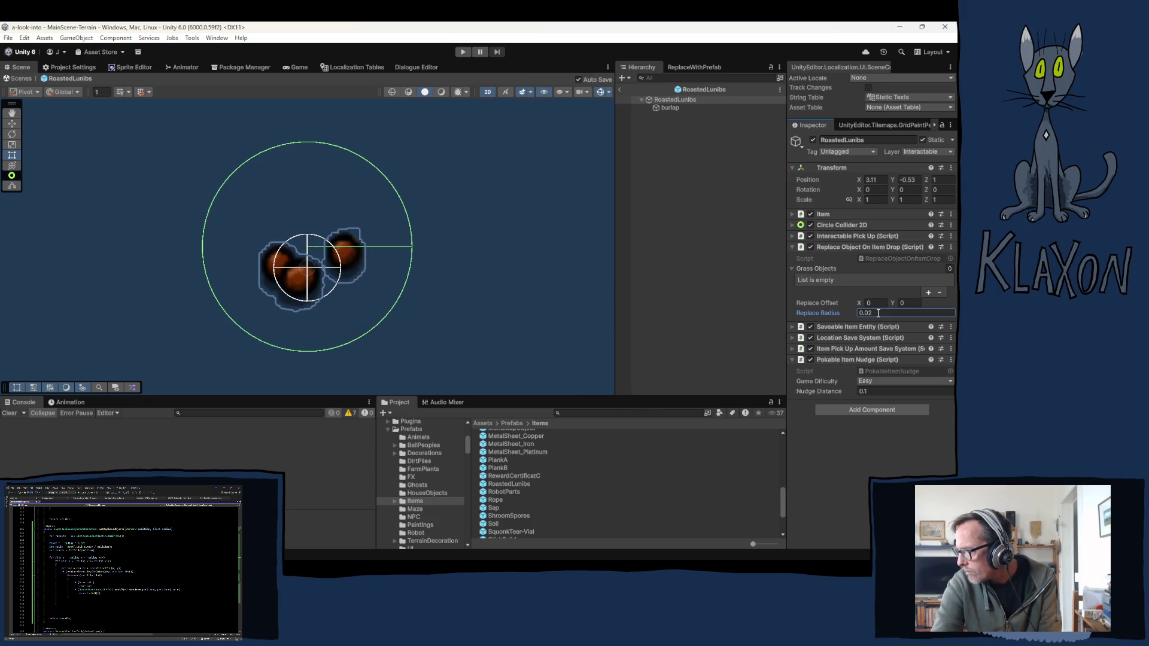
click(895, 313)
text(.0)
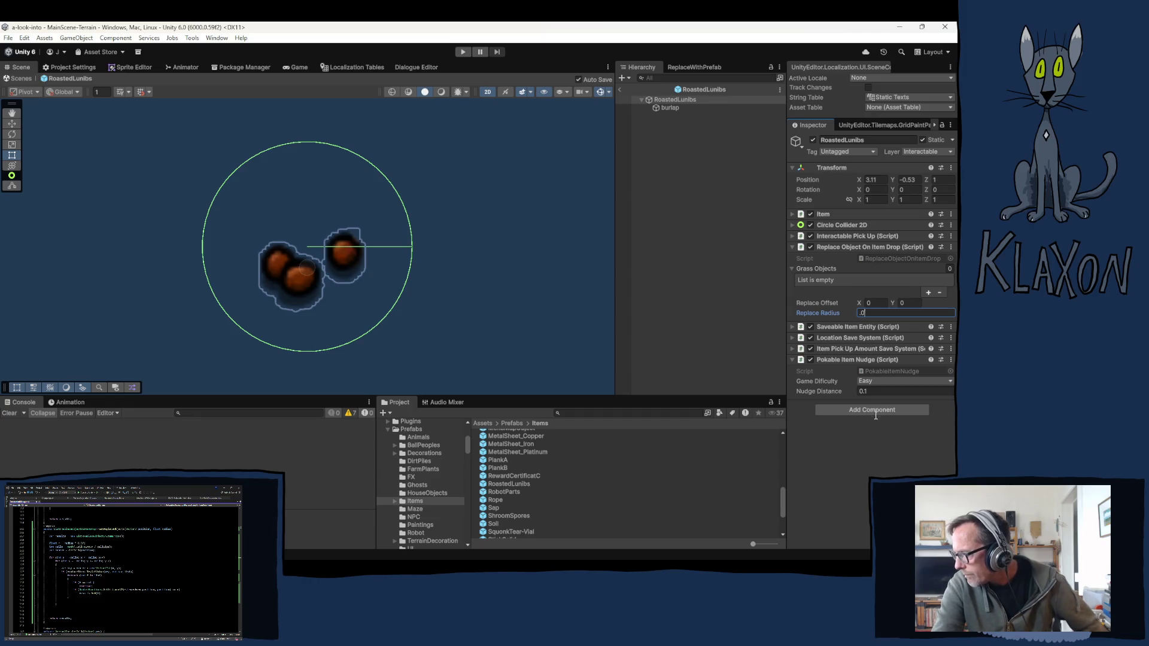
text(3)
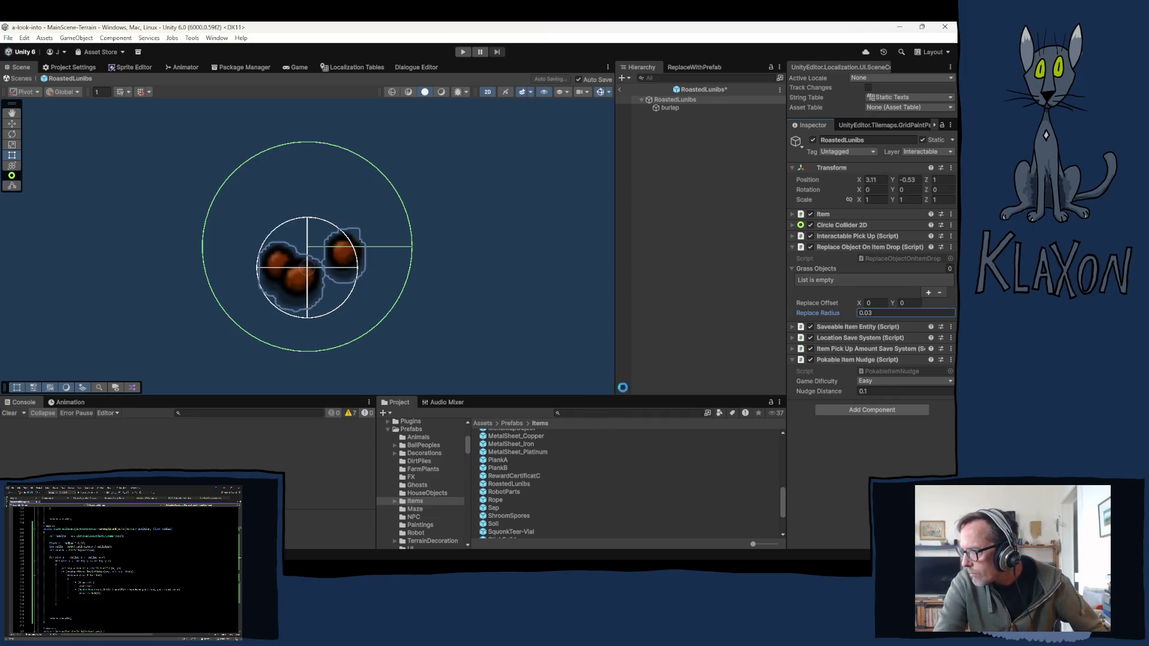
Step: Open RobotParts and set its Replace Radius to 0.05
click(497, 490)
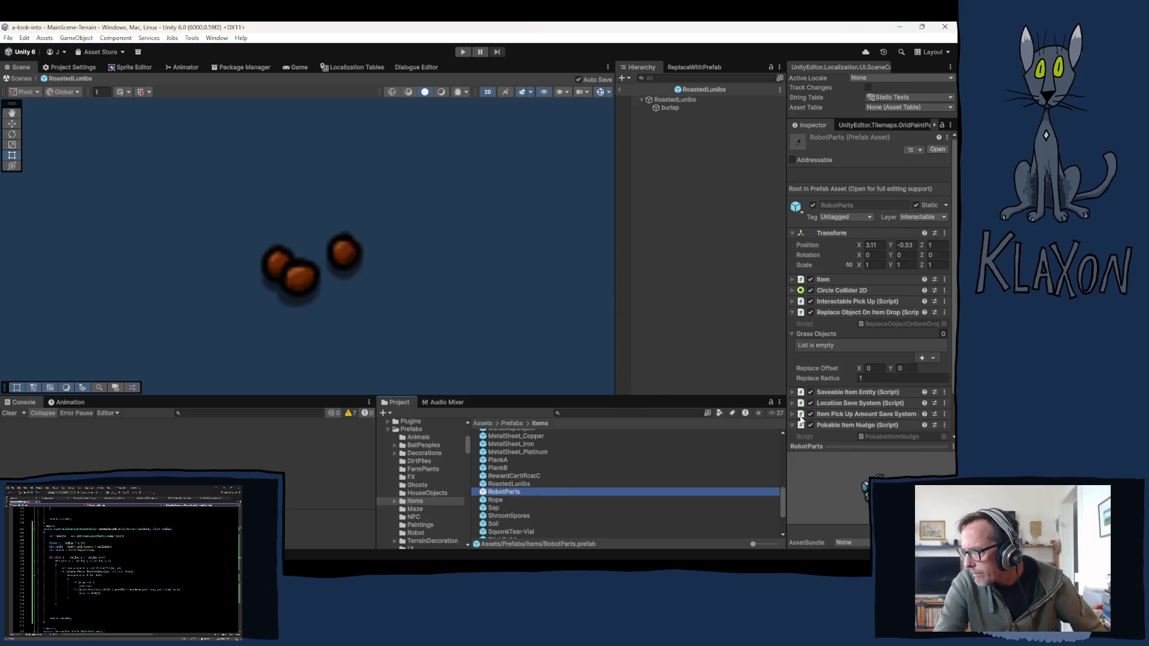
key(Return)
click(872, 313)
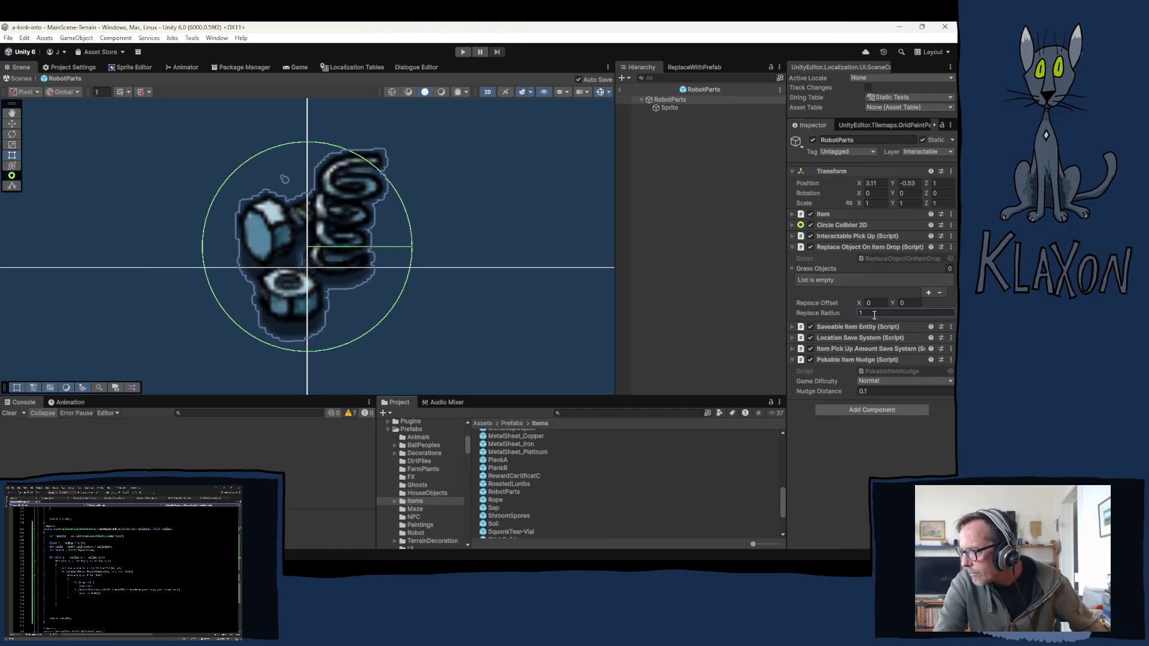
text(.0)
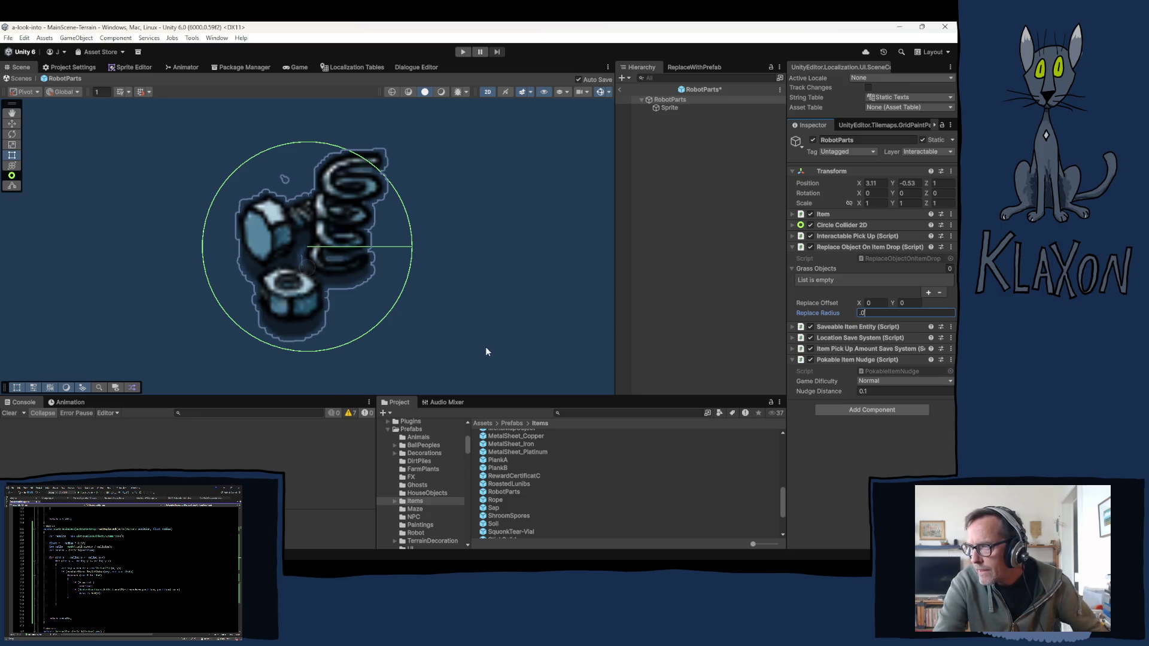
text(5)
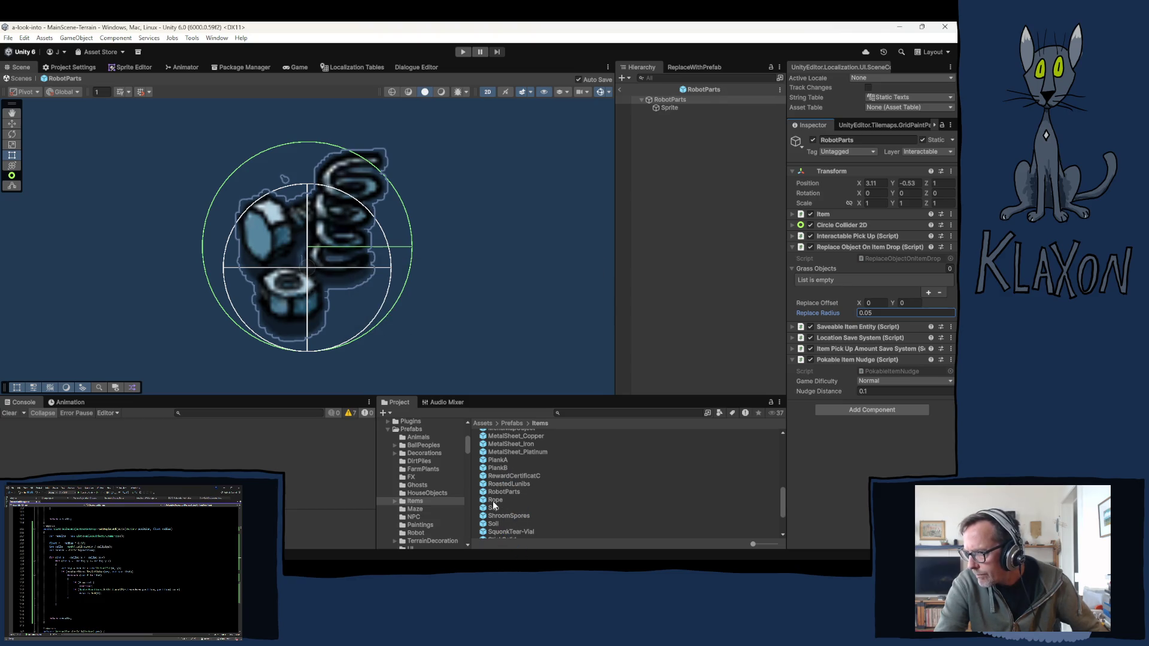
click(494, 501)
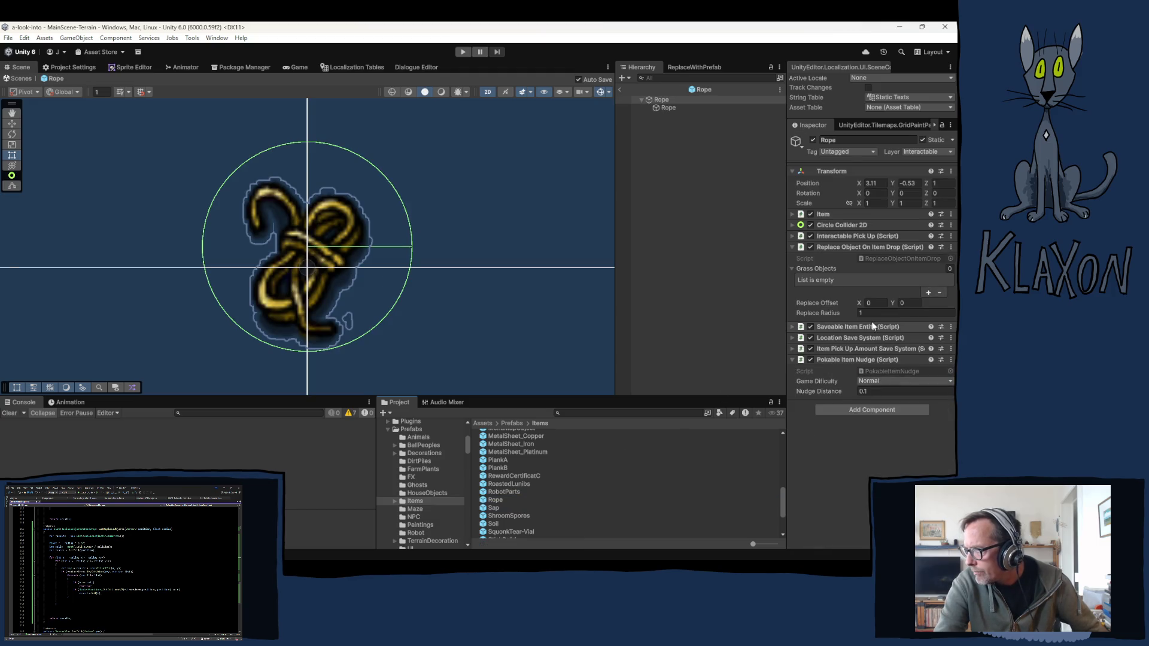
Step: Set the Rope prefab's Replace Radius to 0.05
click(870, 313)
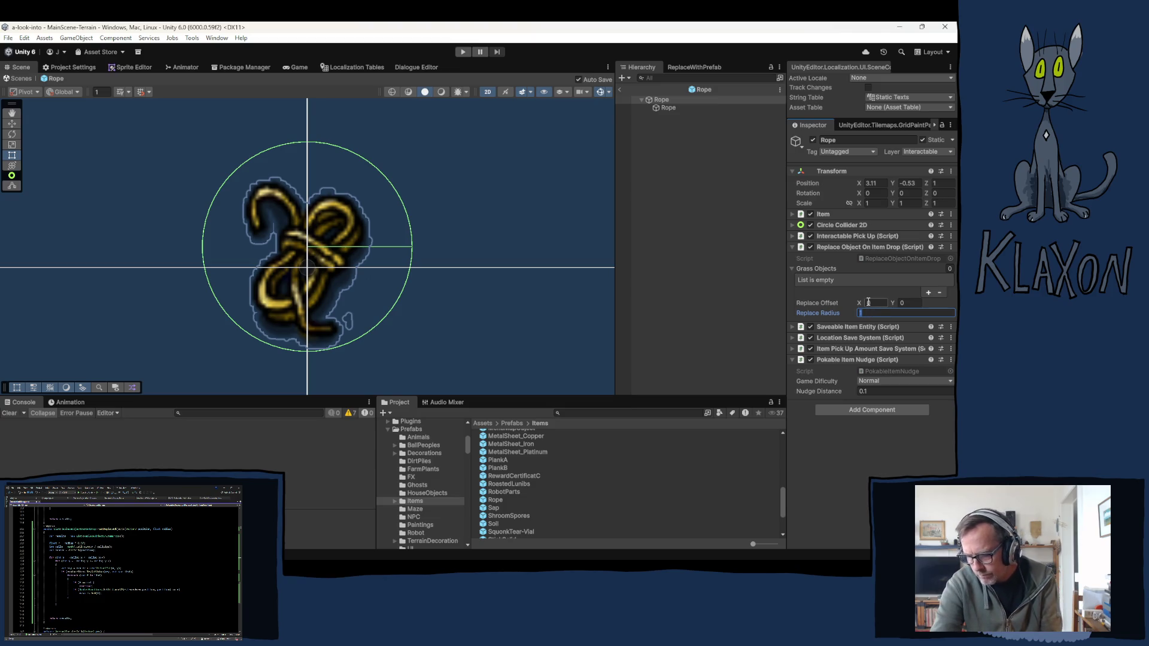
text(0.0)
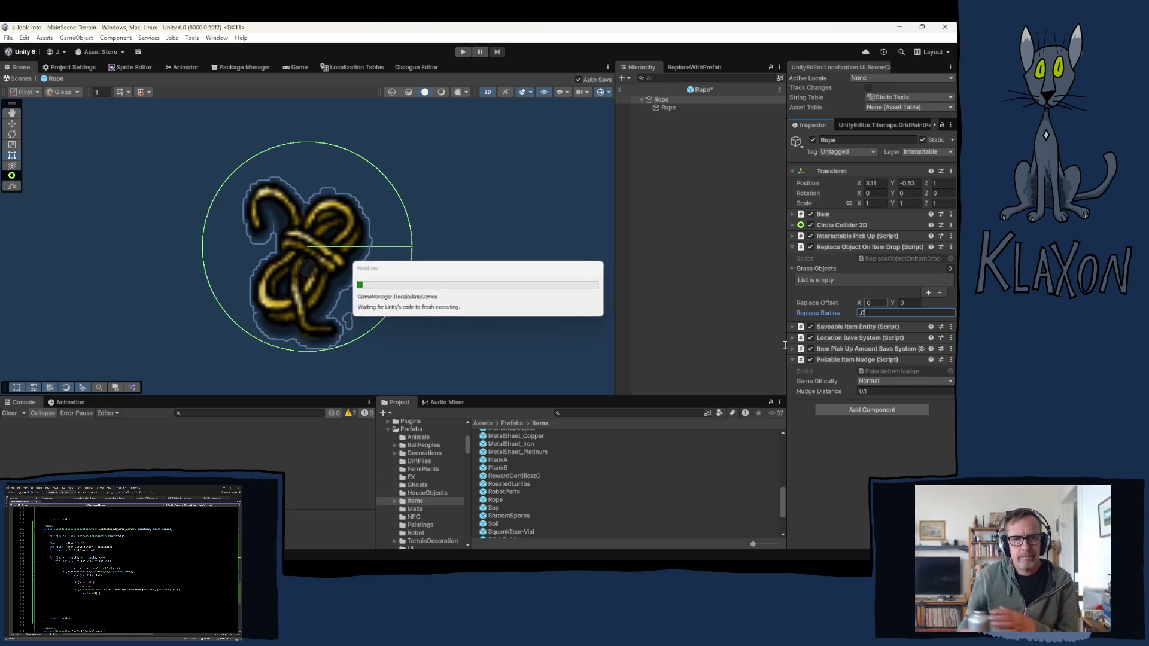
text(5)
key(Return)
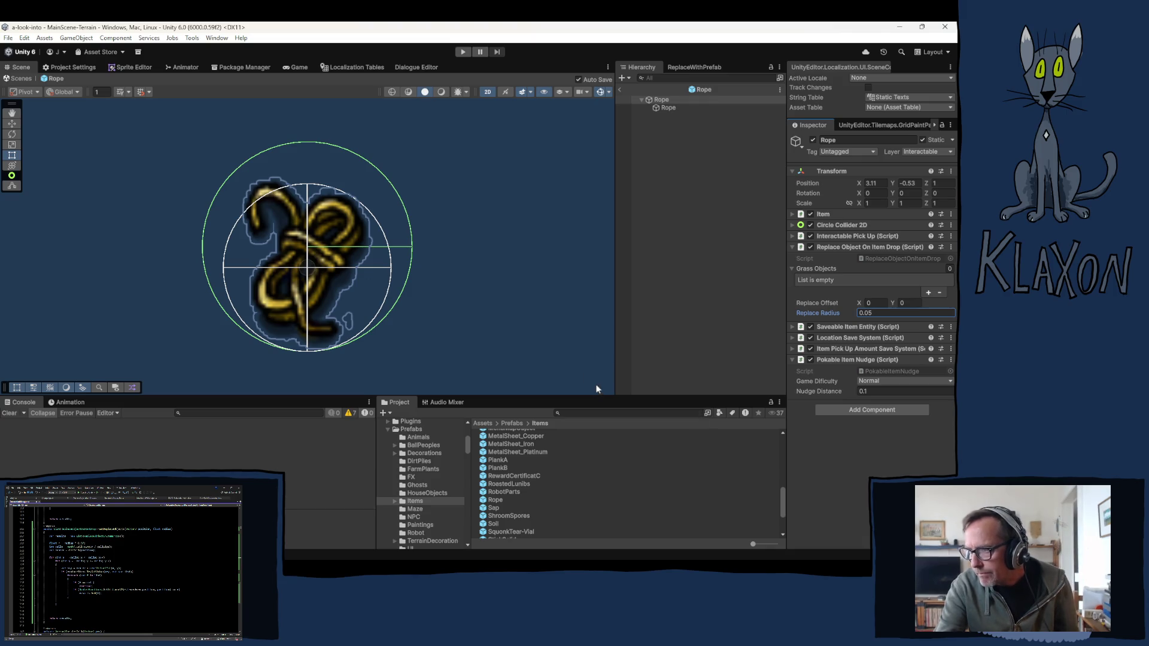
Step: Select the Sap prefab and set its Replace Radius to 0.04
click(493, 509)
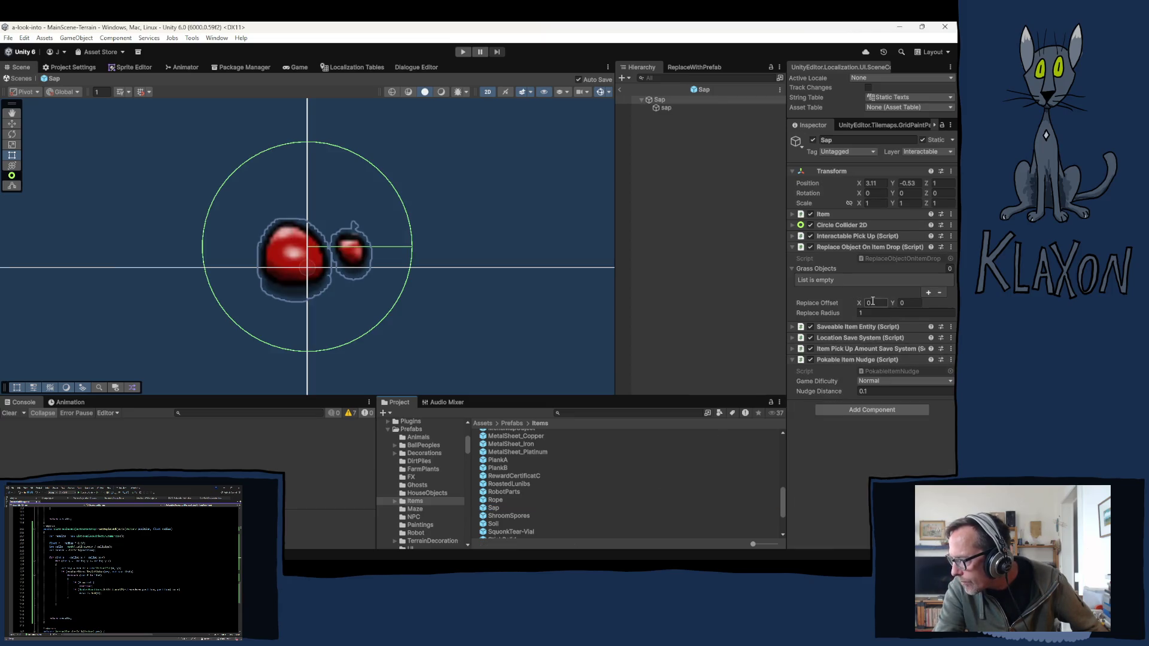
click(876, 311)
text(.0)
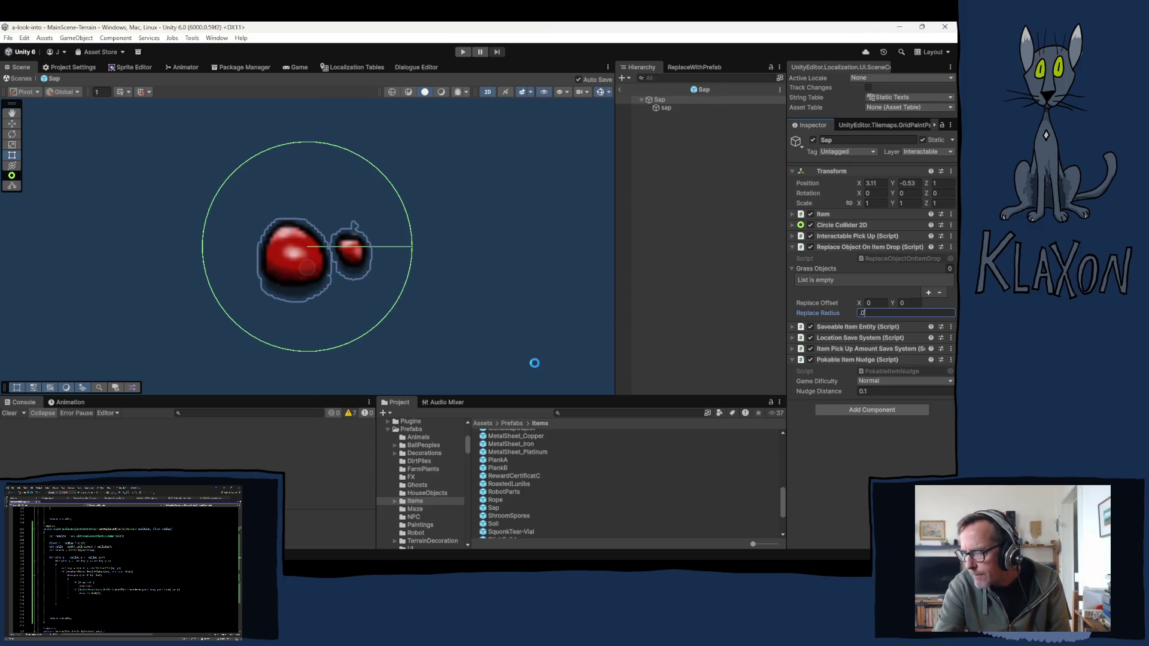
text(4)
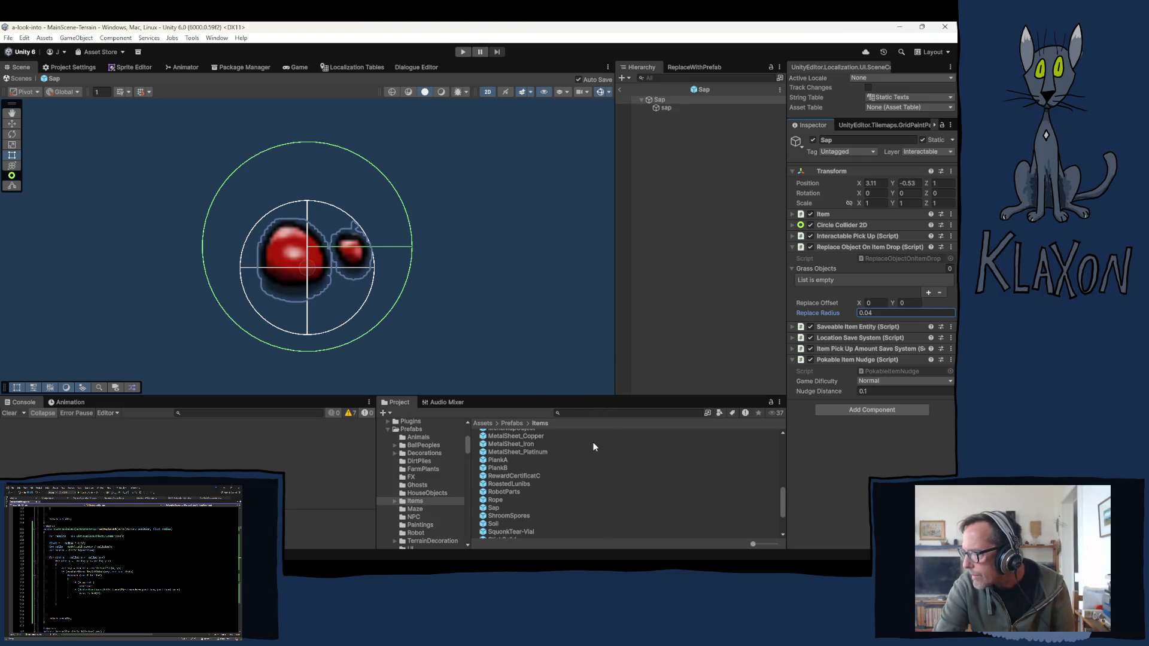
click(501, 516)
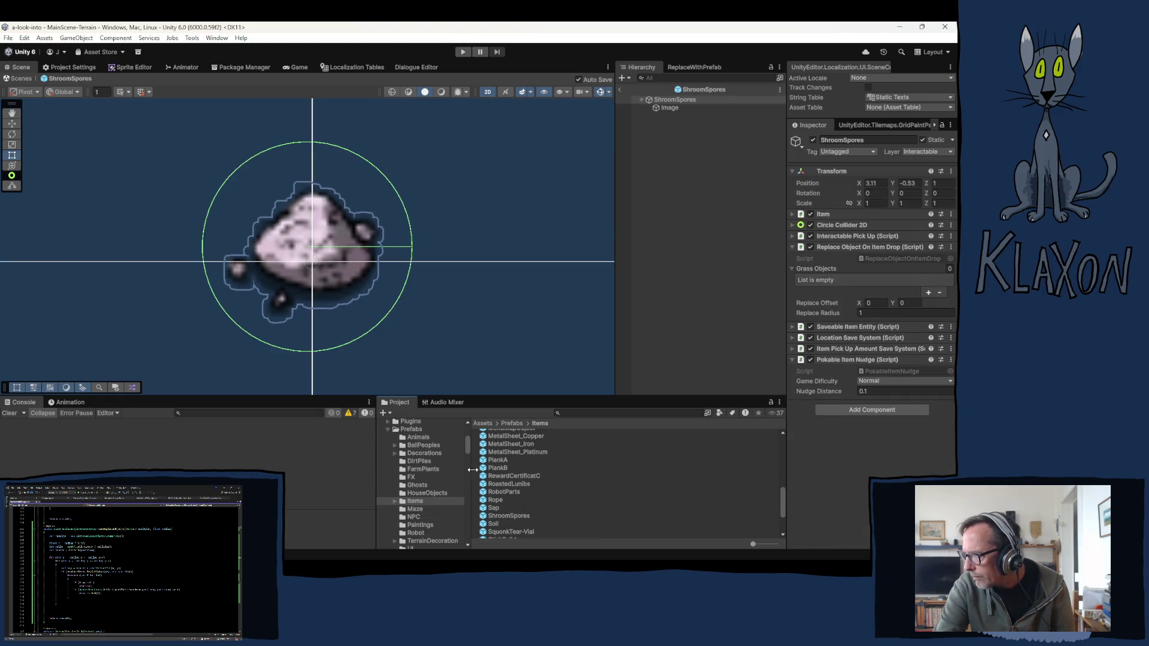
Step: Change ShroomSpores' Replace Radius to 0.03
click(868, 313)
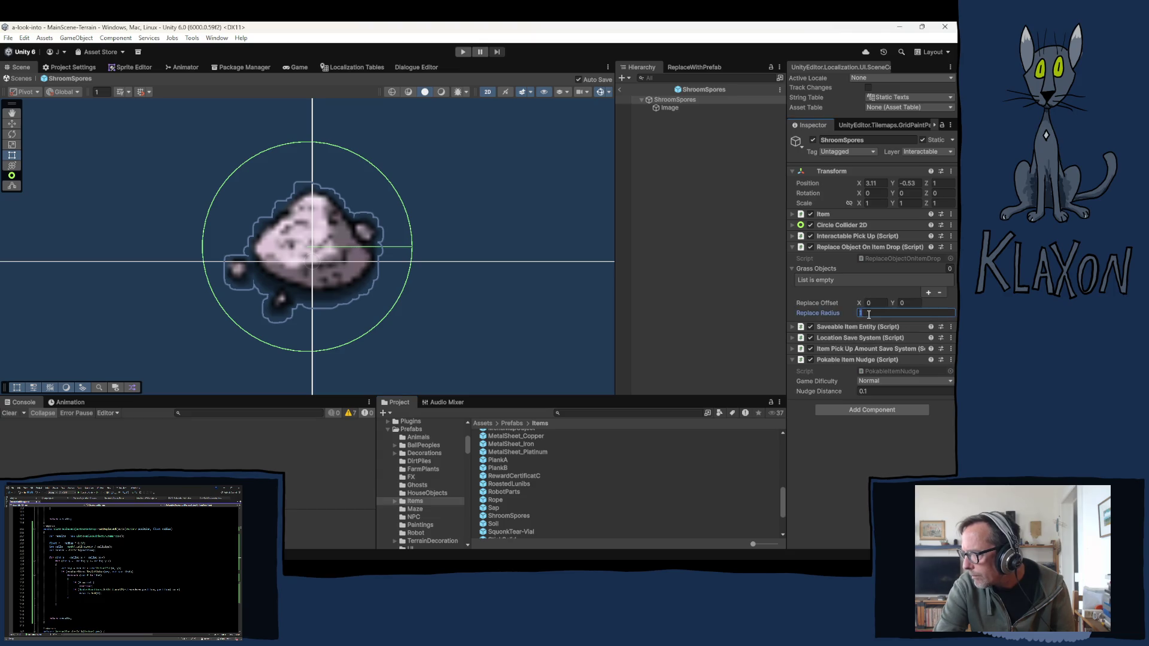
text(0.)
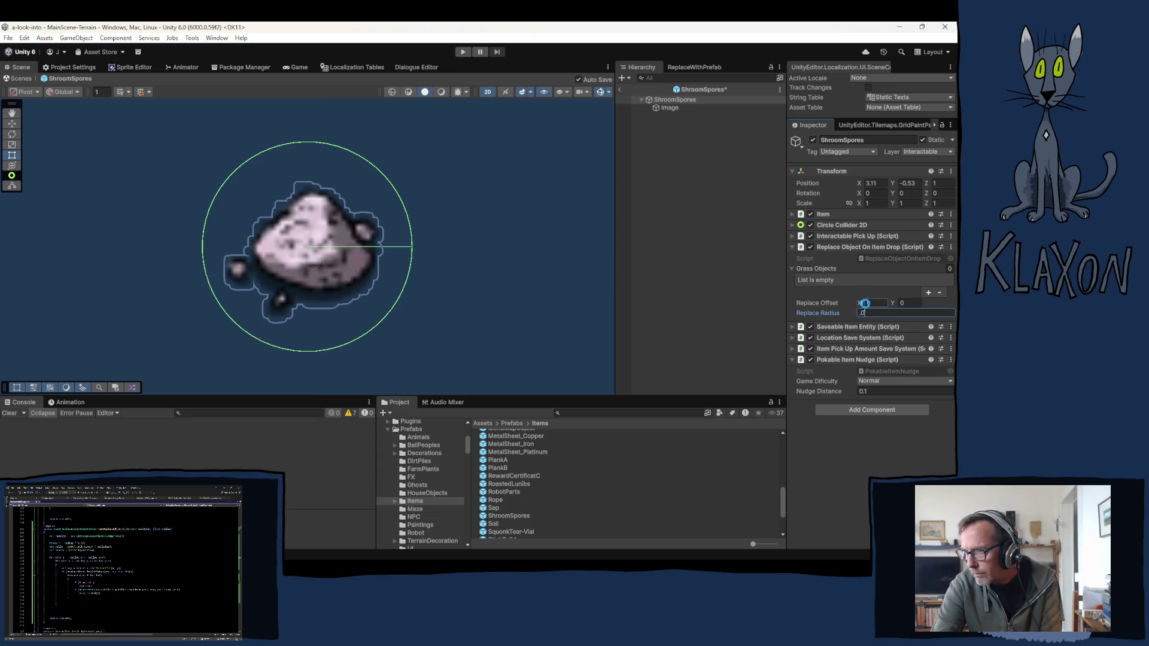
text(04)
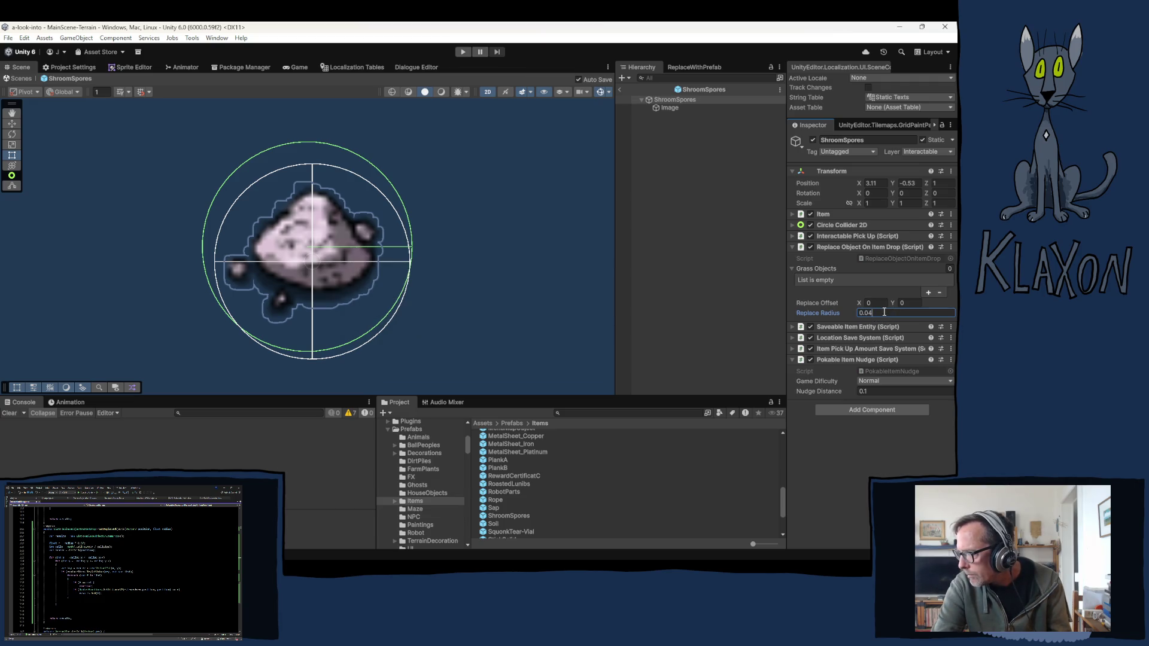
key(BackSpace)
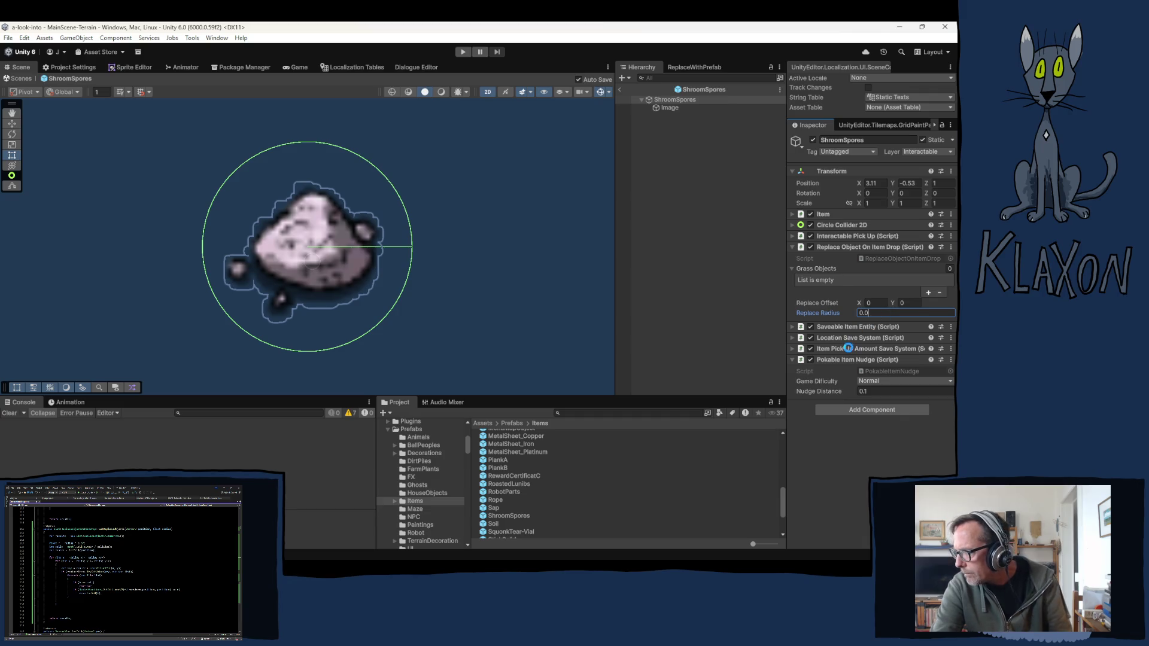
text(3)
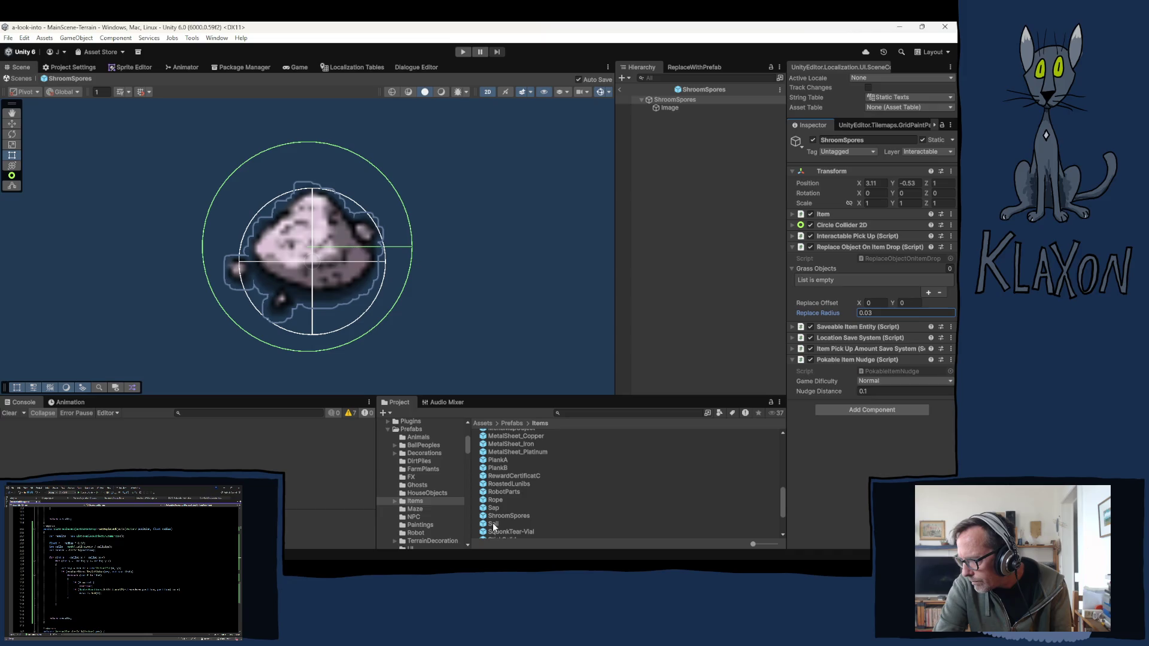
Step: Set the Soil prefab's Replace Radius to 0.06, then scroll the Items list down to WoodSoft
click(494, 524)
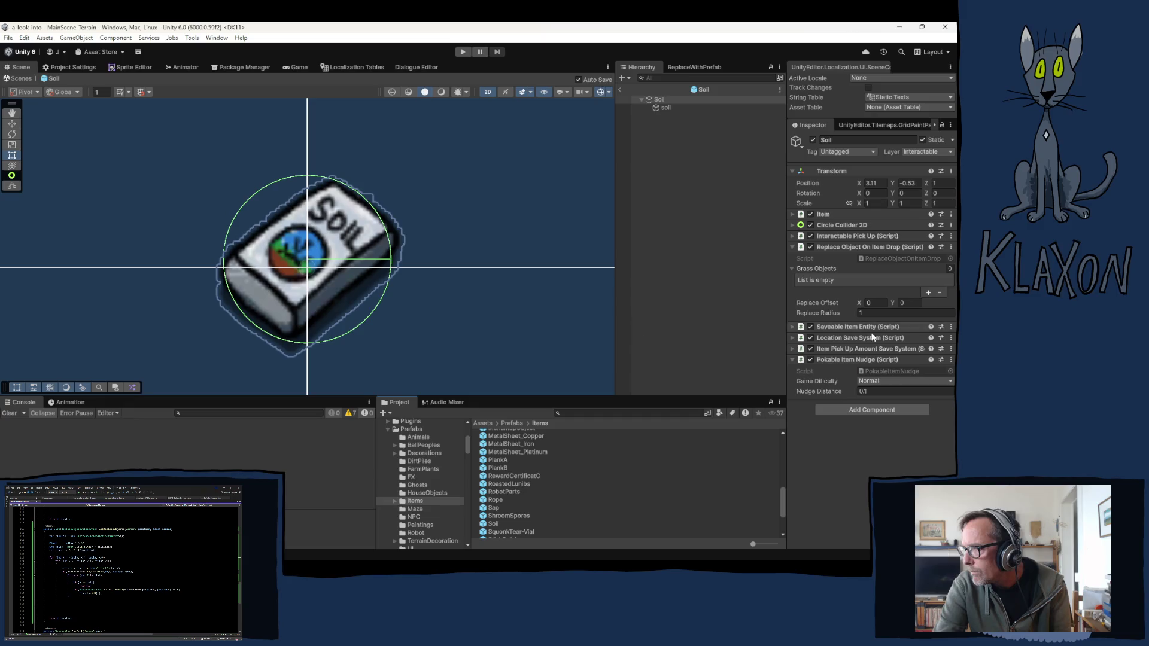
click(894, 313)
key(BackSpace)
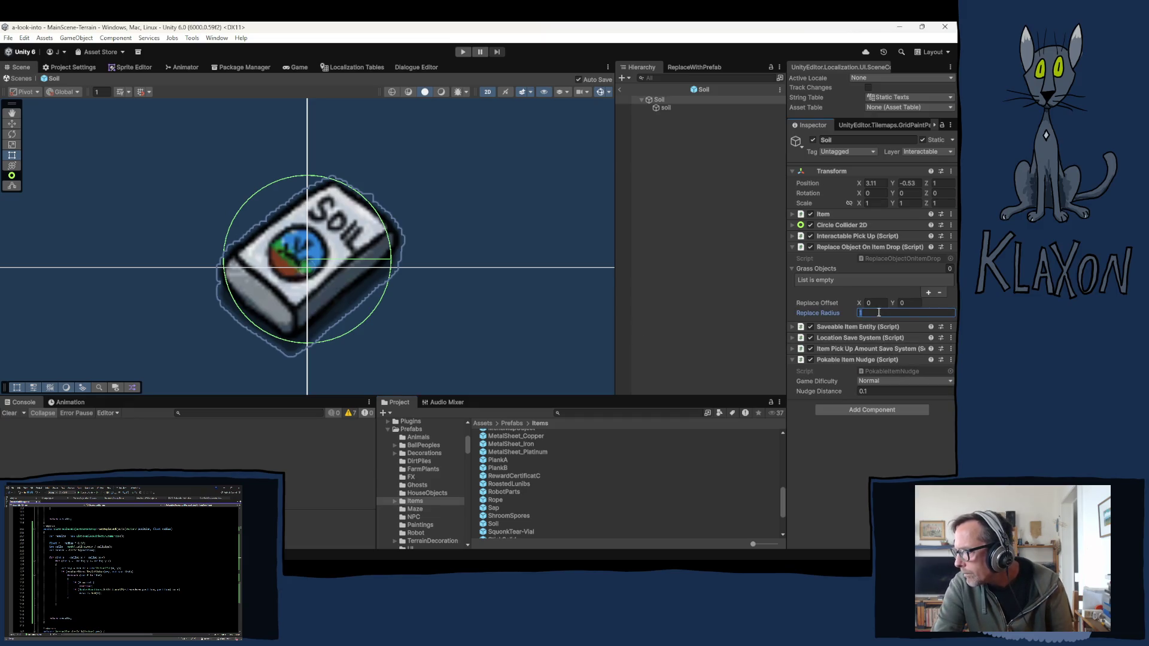
text(0.)
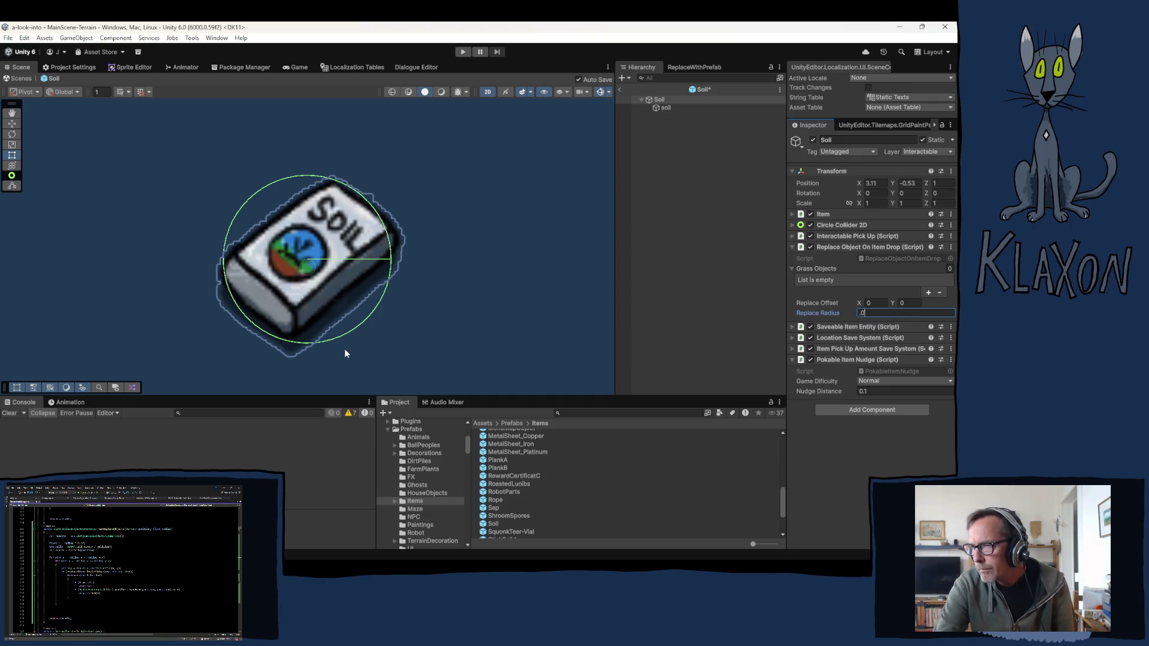
text(06)
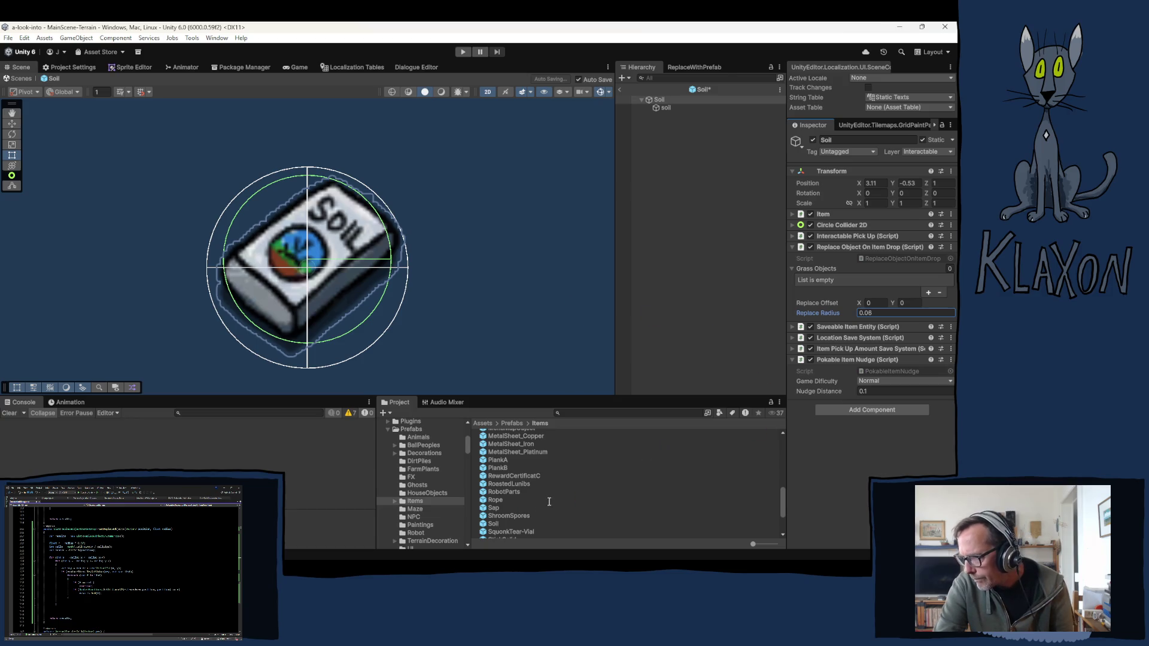
scroll(551, 501, down, 3)
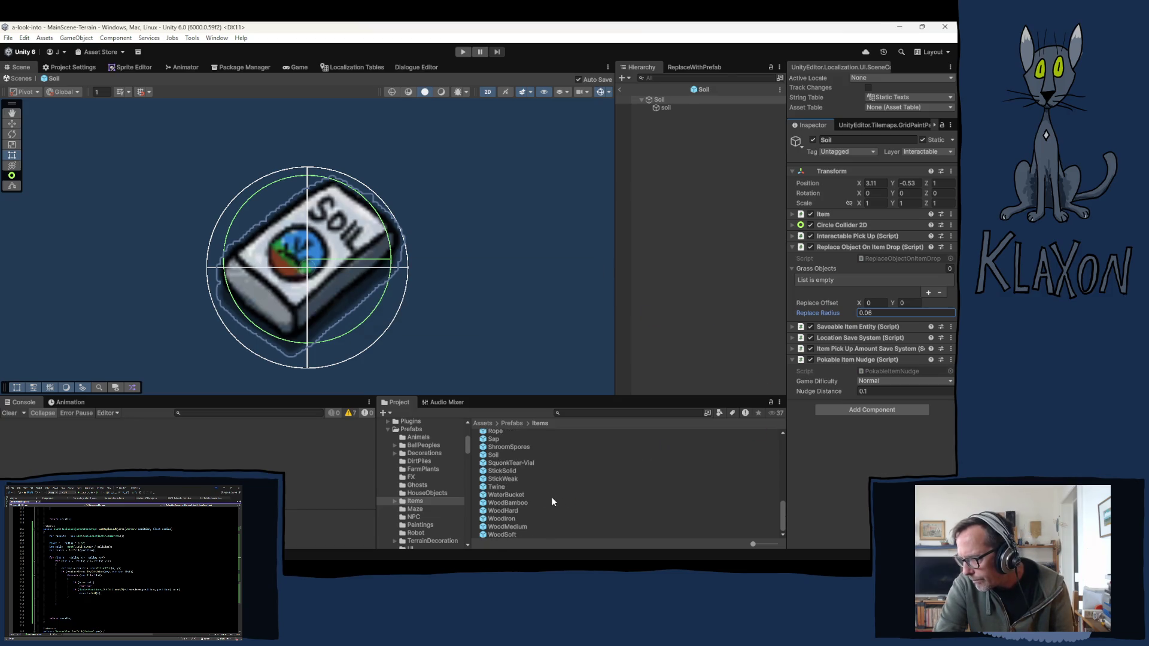
Step: Open SquonkTear-Vial and try a Replace Radius of 0.03, then settle on 0.045
click(502, 463)
double_click(503, 464)
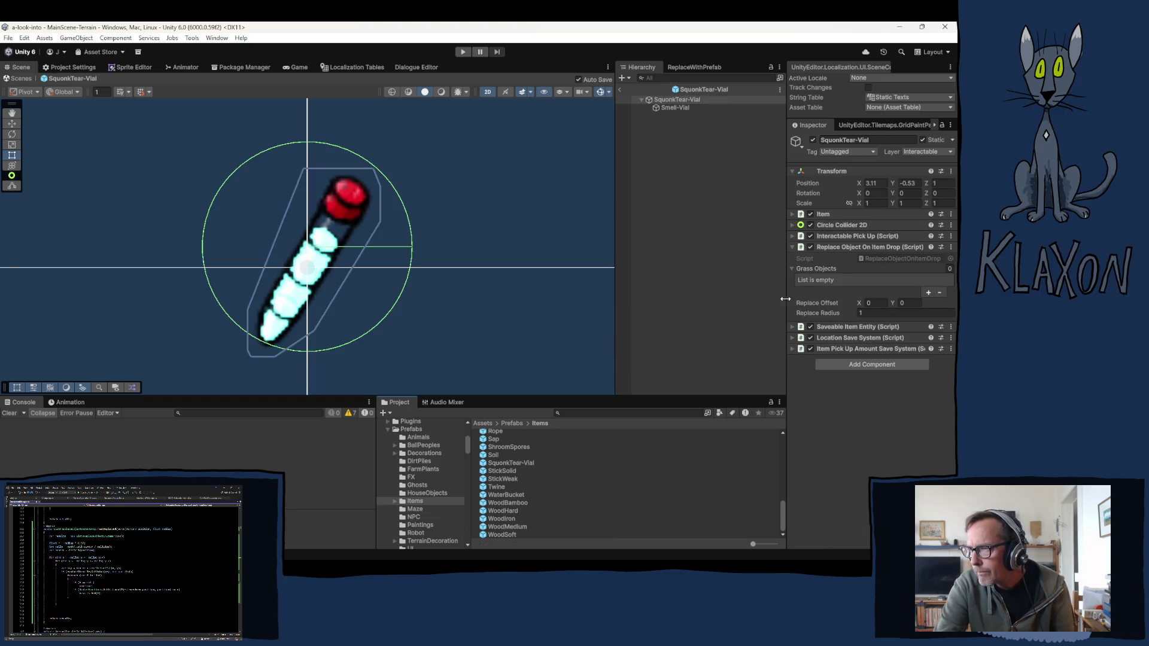
click(872, 312)
text(.0)
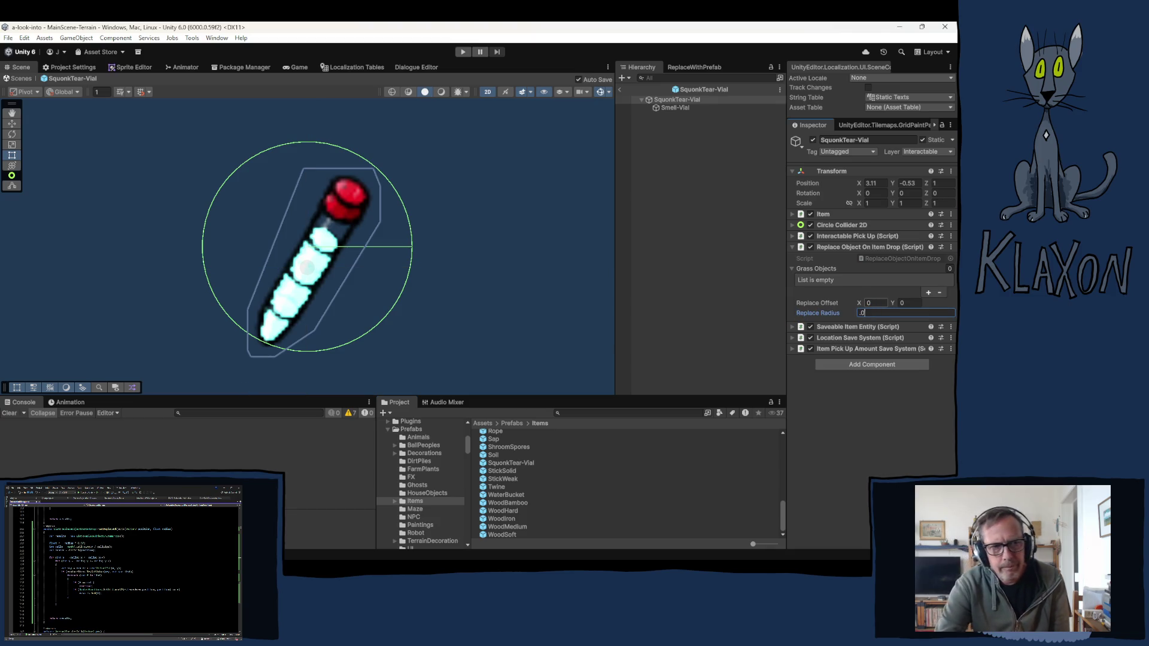
text(3)
key(Return)
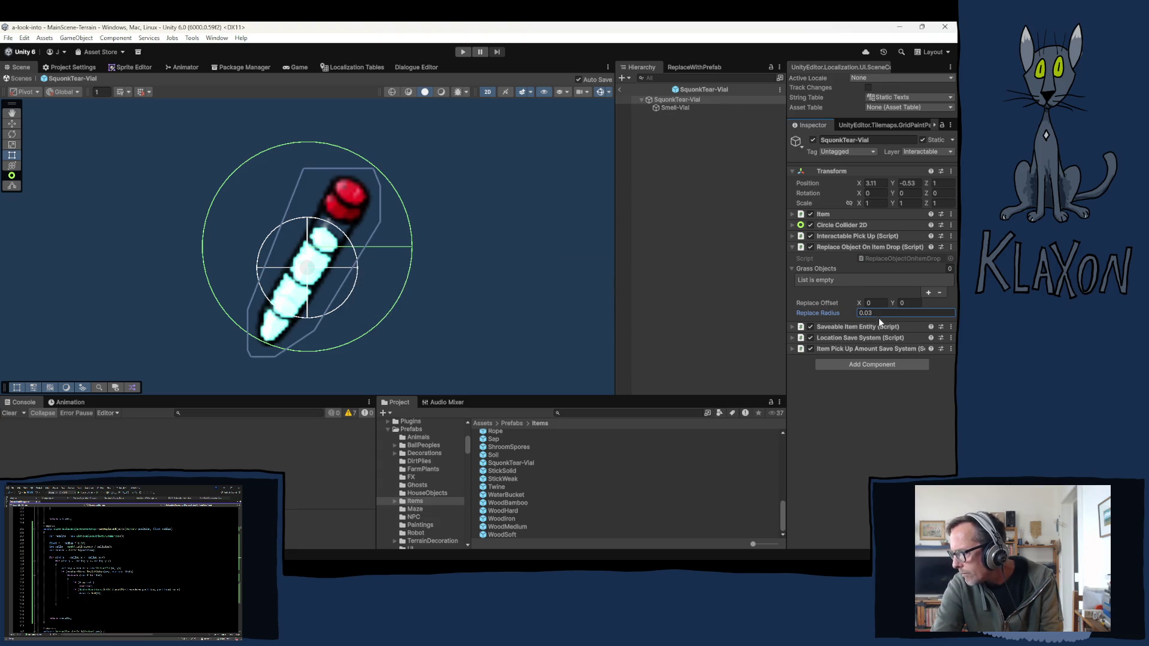
text(0)
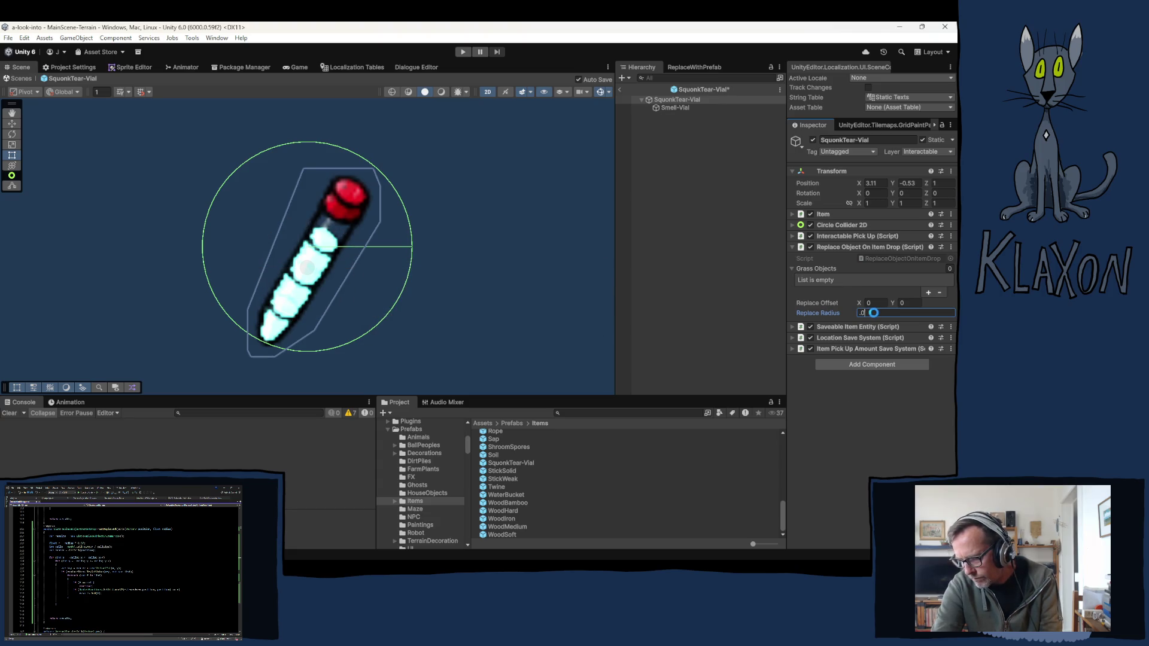
text(.045)
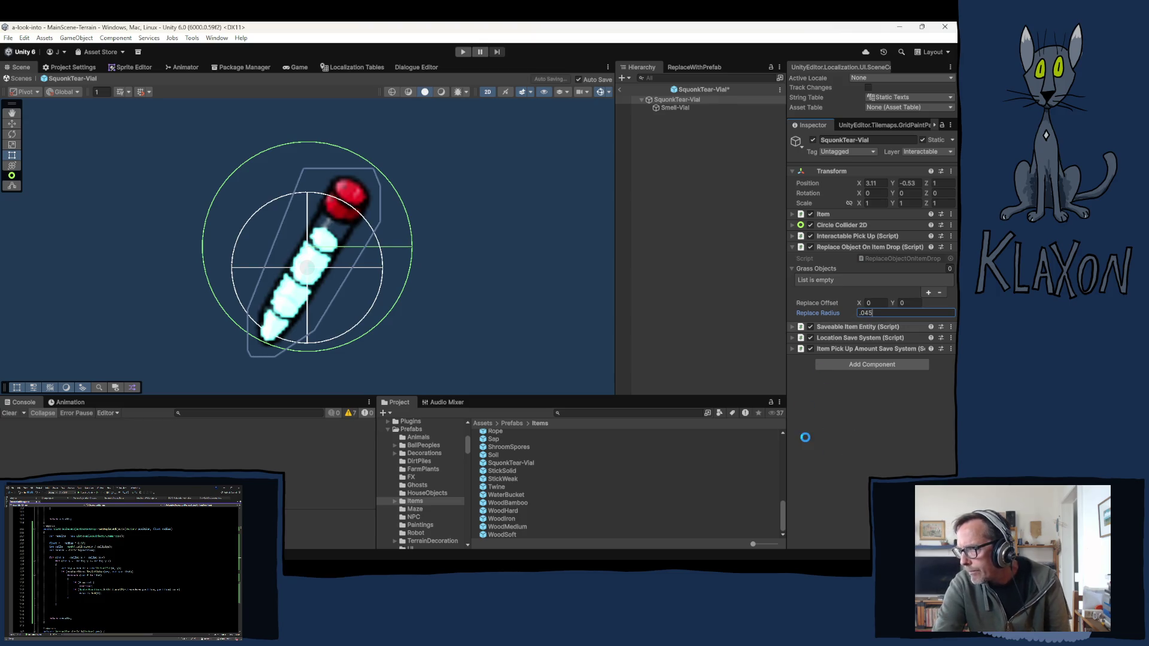
key(Return)
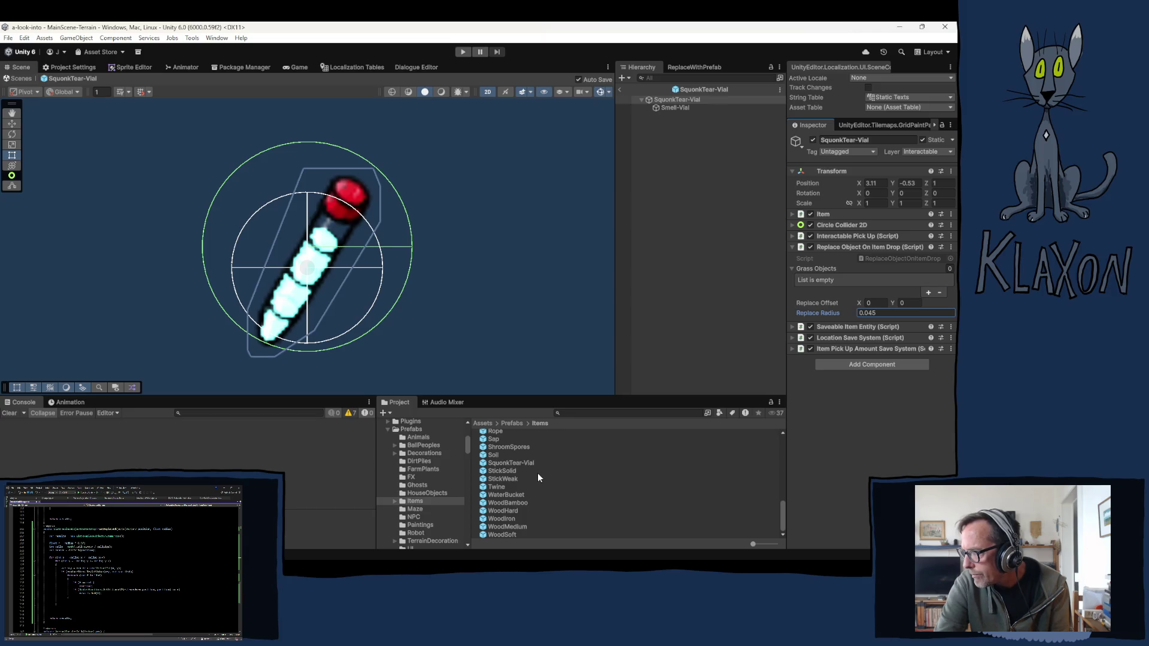
Step: Give the StickSolid and StickWeak prefabs a Replace Radius of 0.05
click(502, 473)
double_click(502, 472)
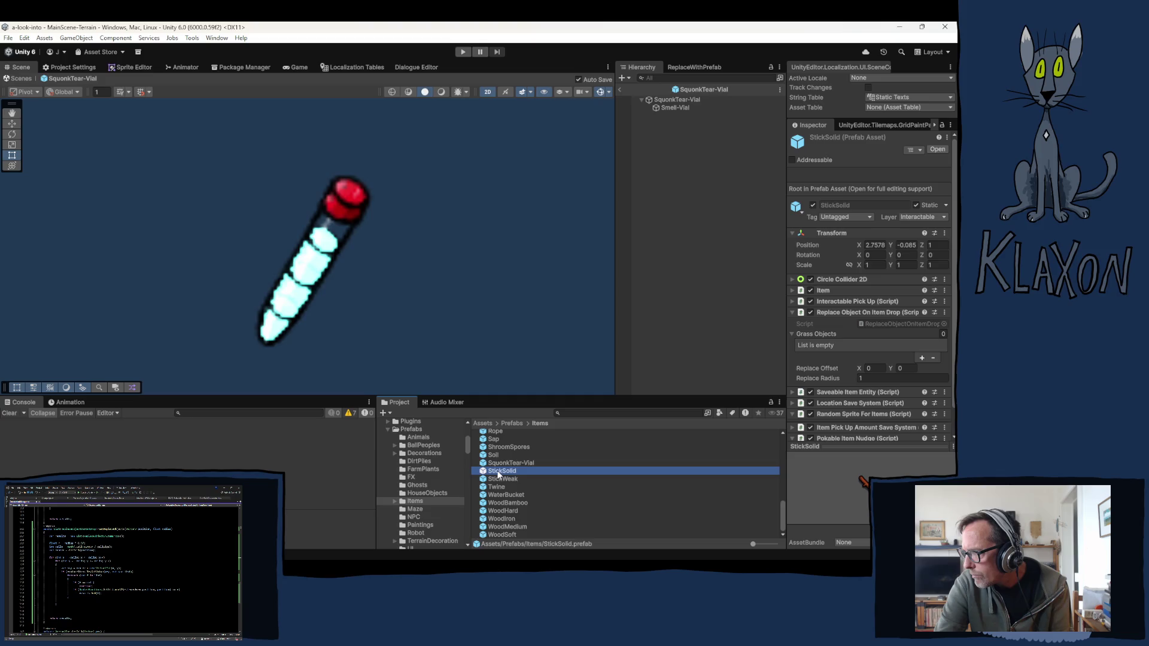
click(871, 314)
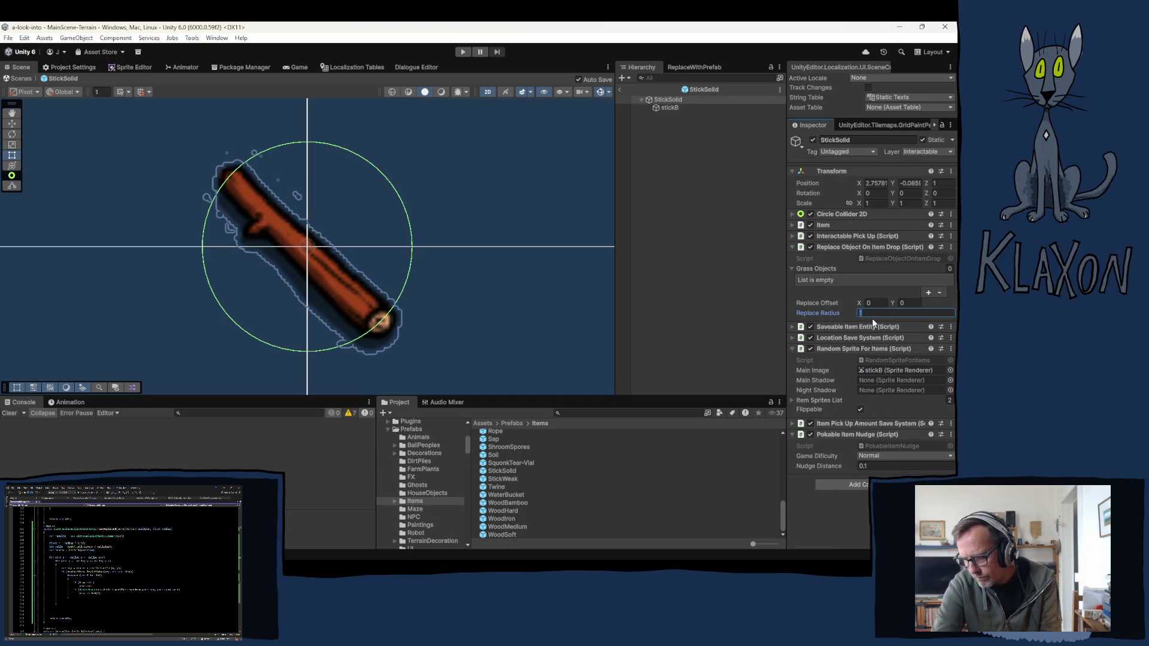
text(.0)
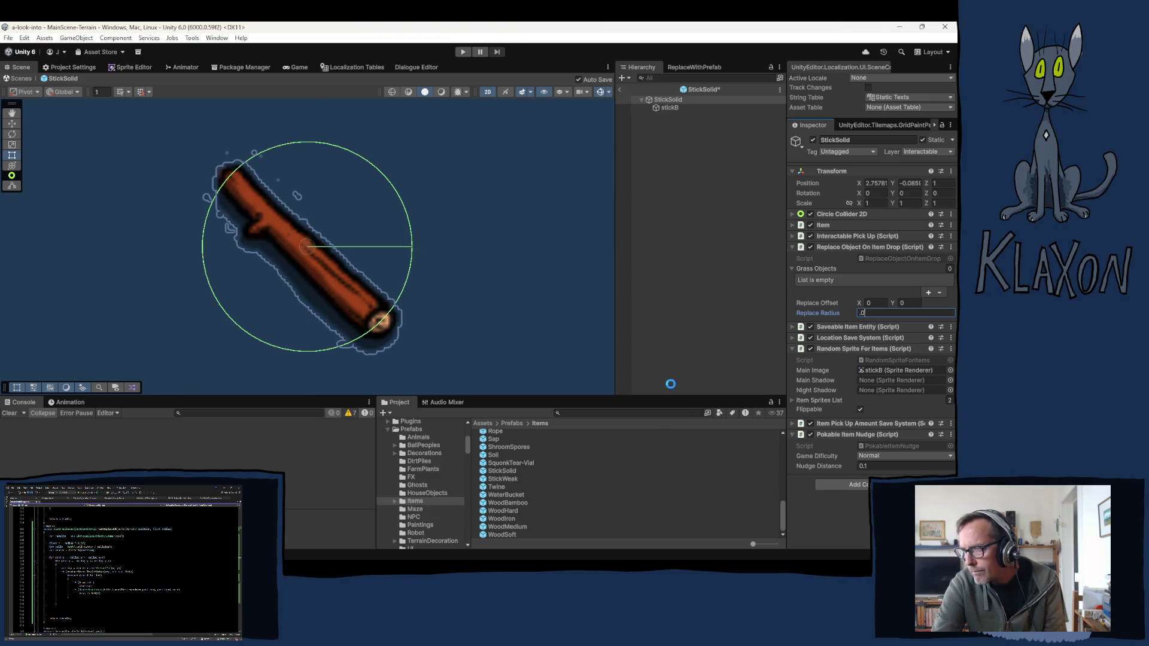
text(5)
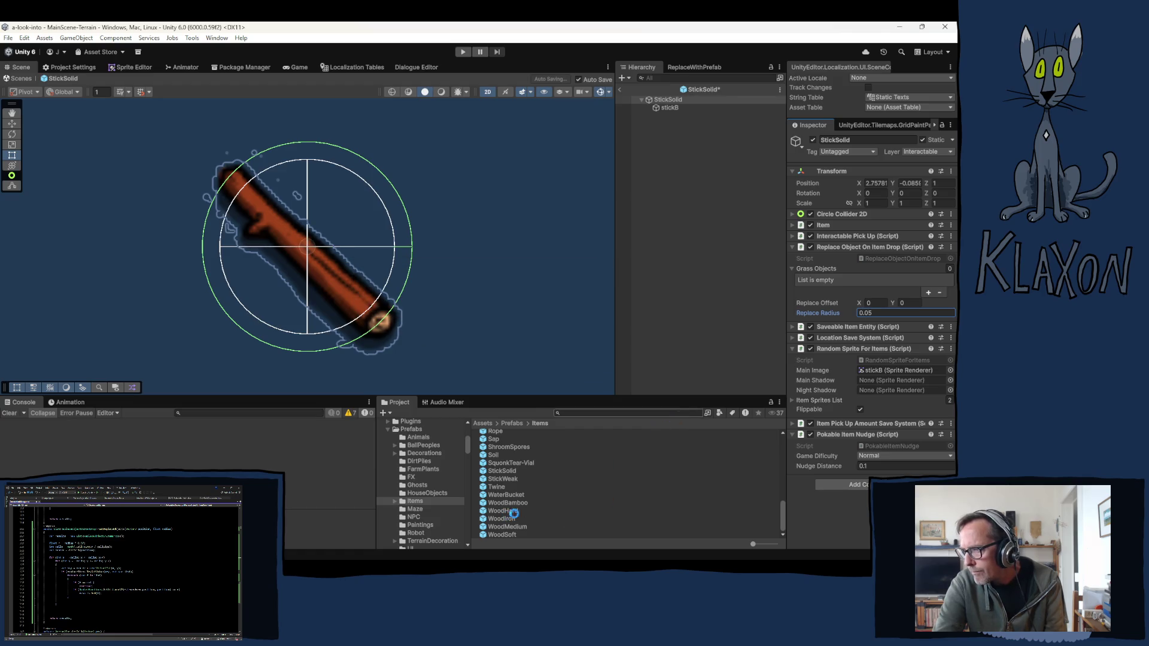
click(494, 478)
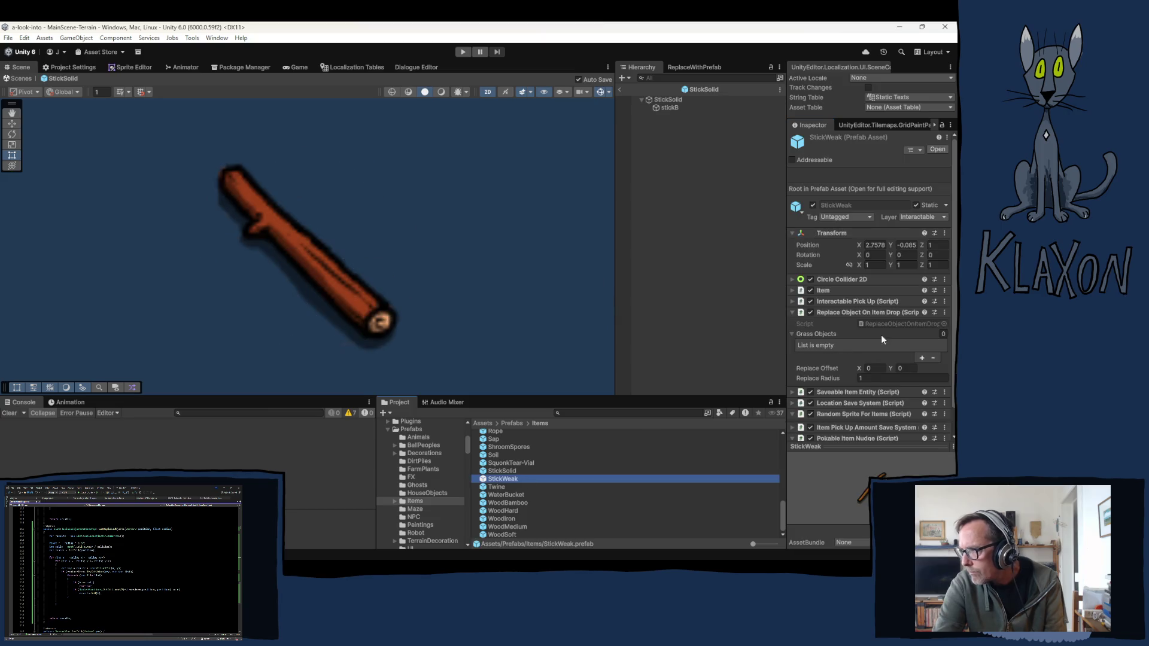
key(Return)
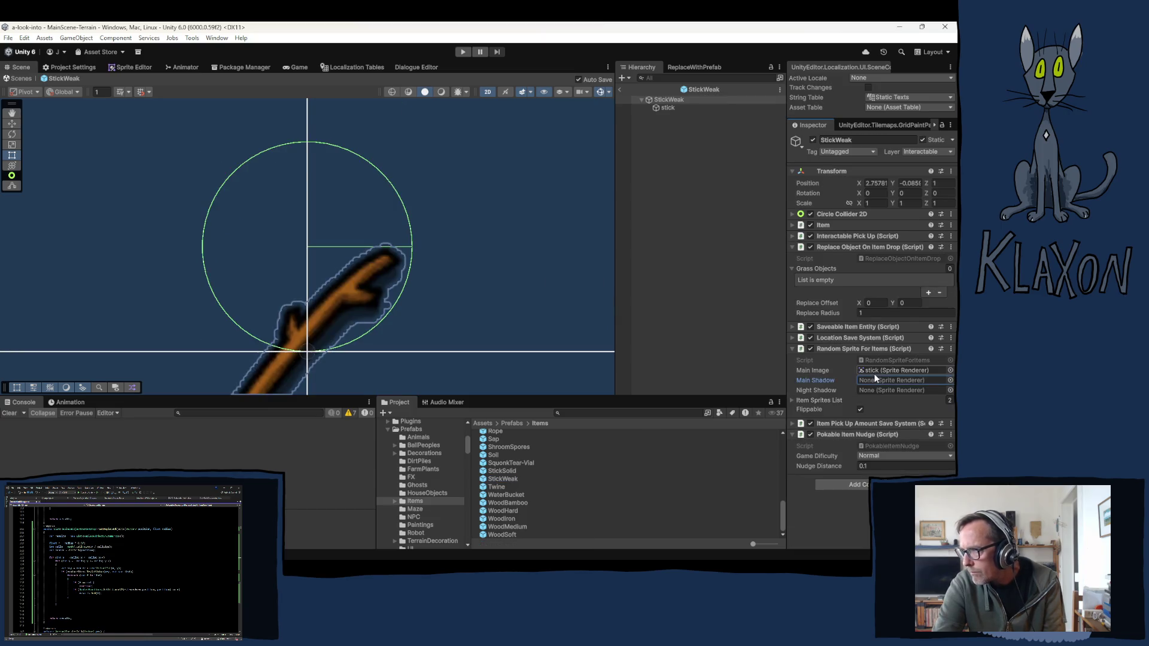
click(874, 314)
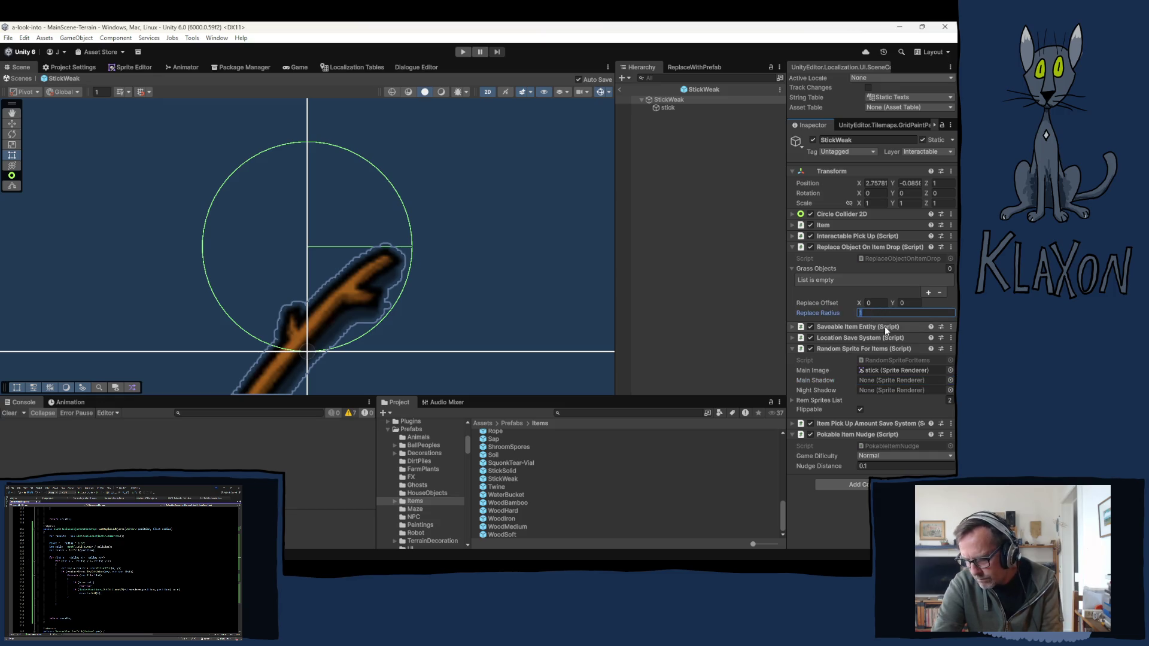
text(.0)
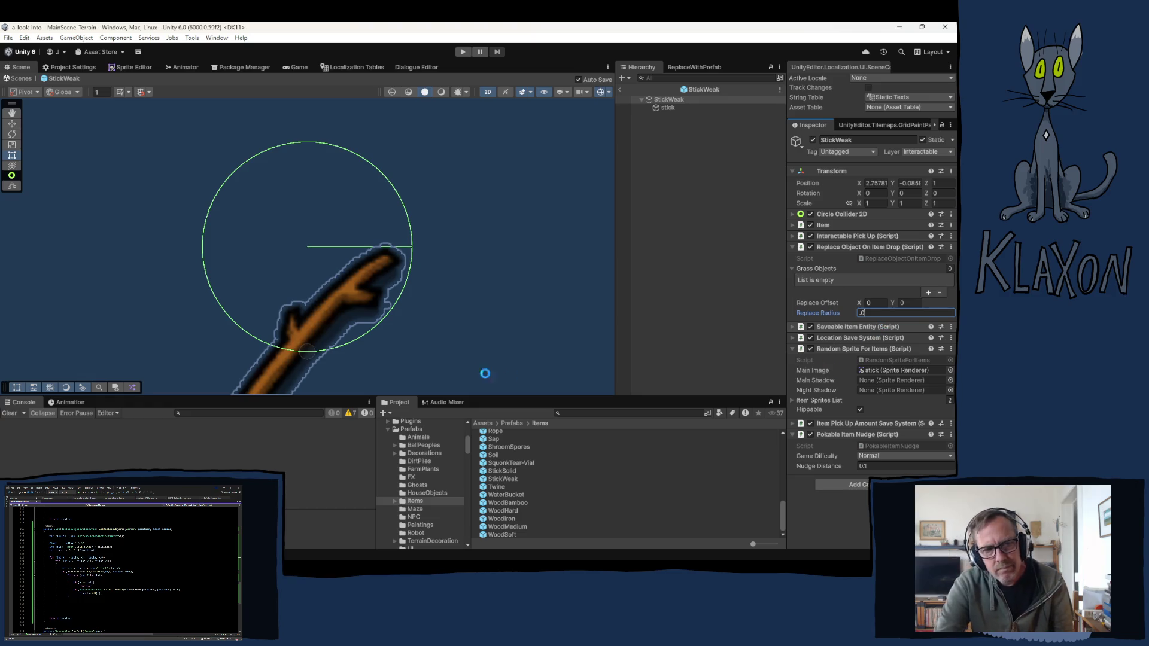
text(5)
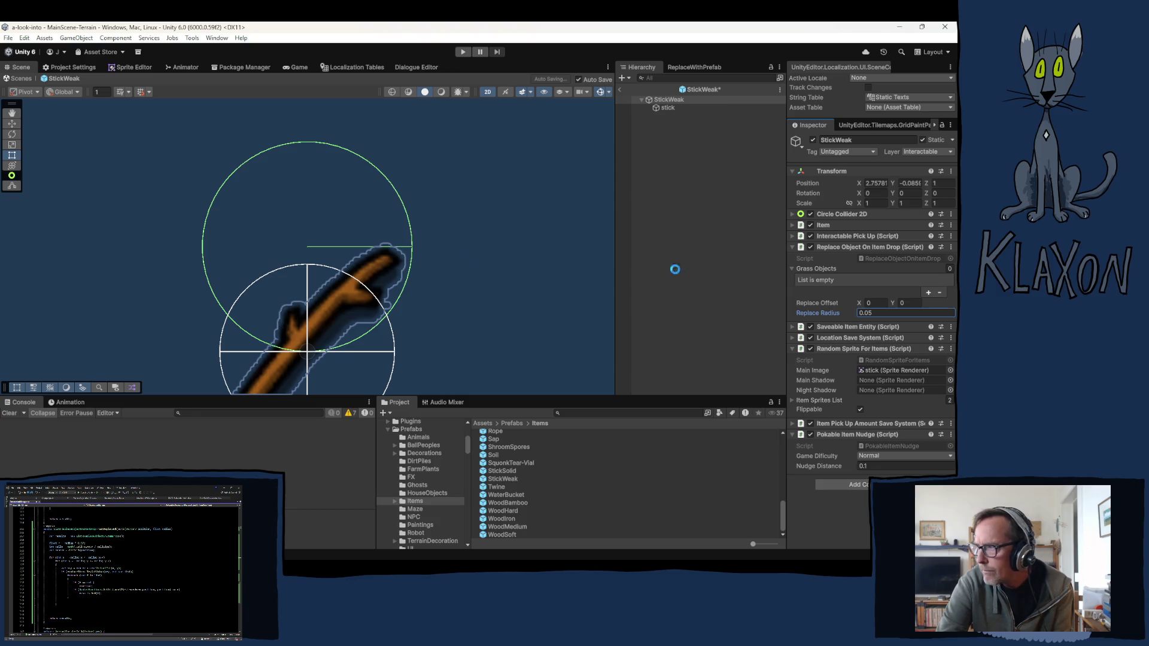
Step: Recentre StickWeak's Circle Collider 2D by setting its Offset Y to 0
right_click(458, 240)
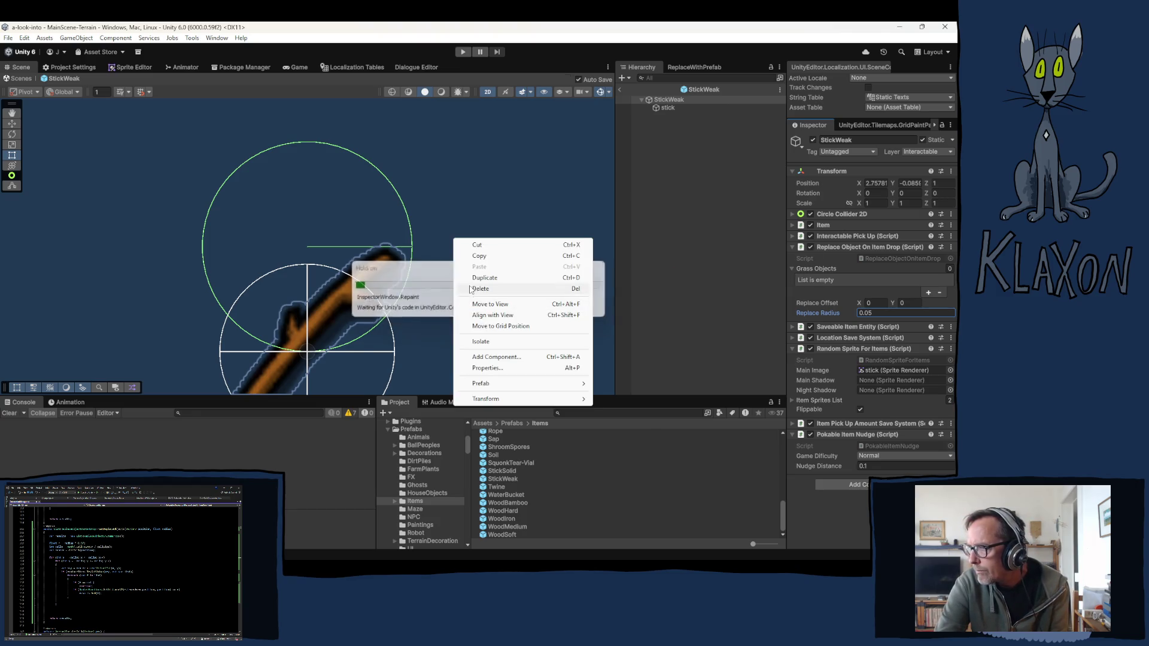
click(437, 255)
scroll(434, 287, down, 1)
drag(431, 315, 451, 220)
scroll(452, 274, down, 1)
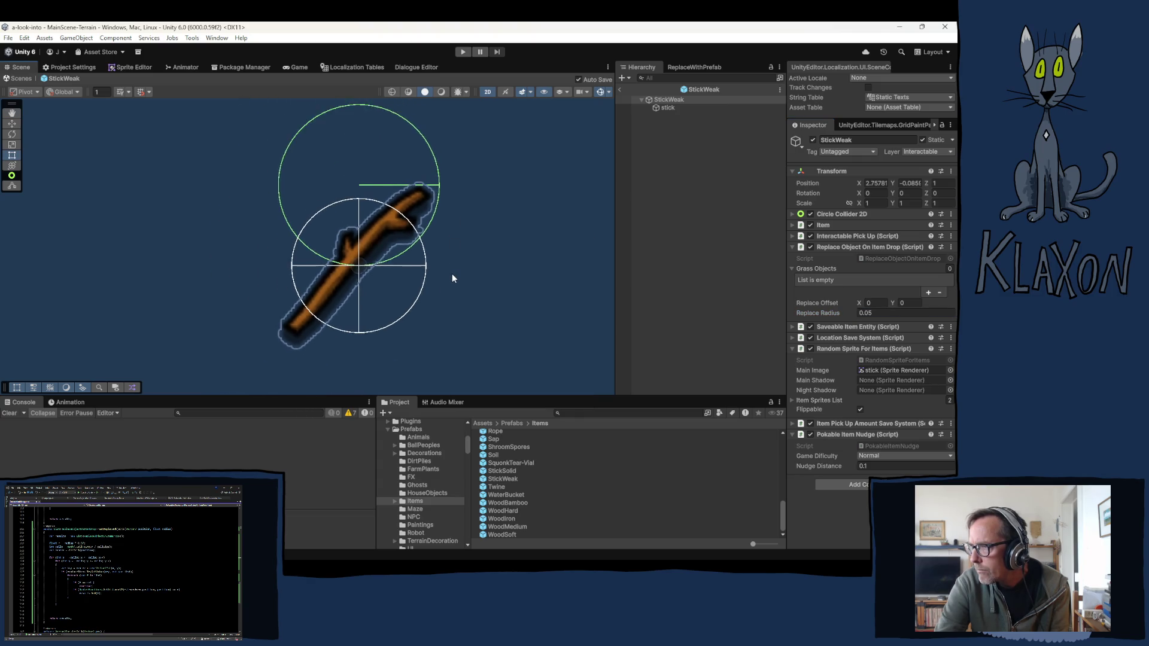
click(846, 214)
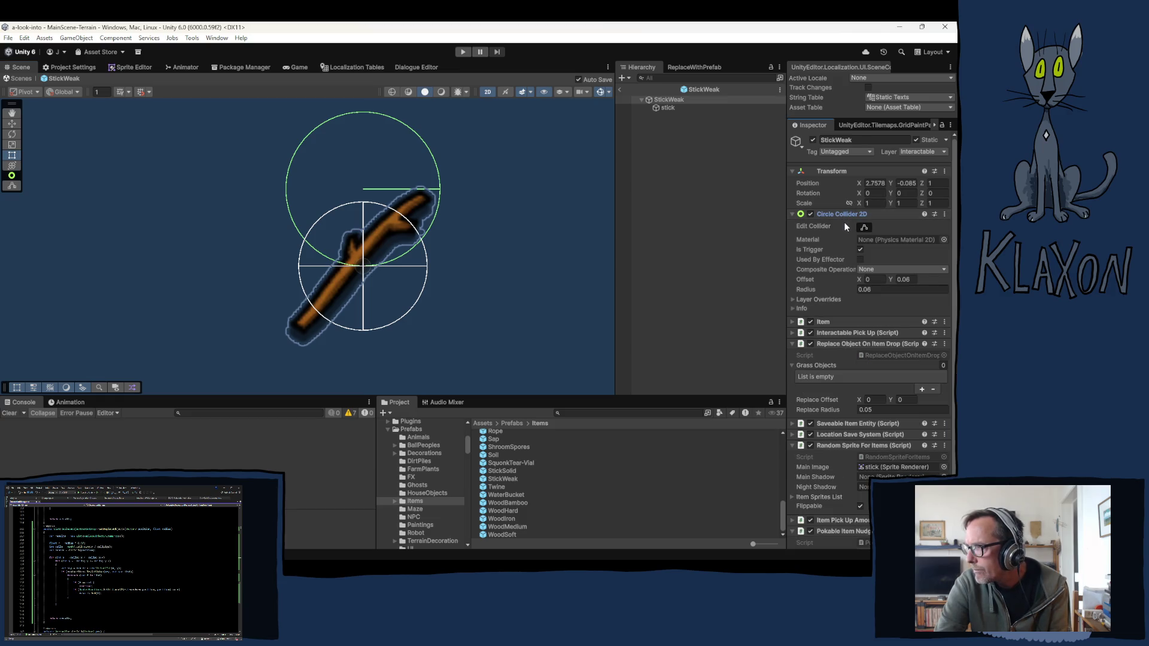
click(914, 279)
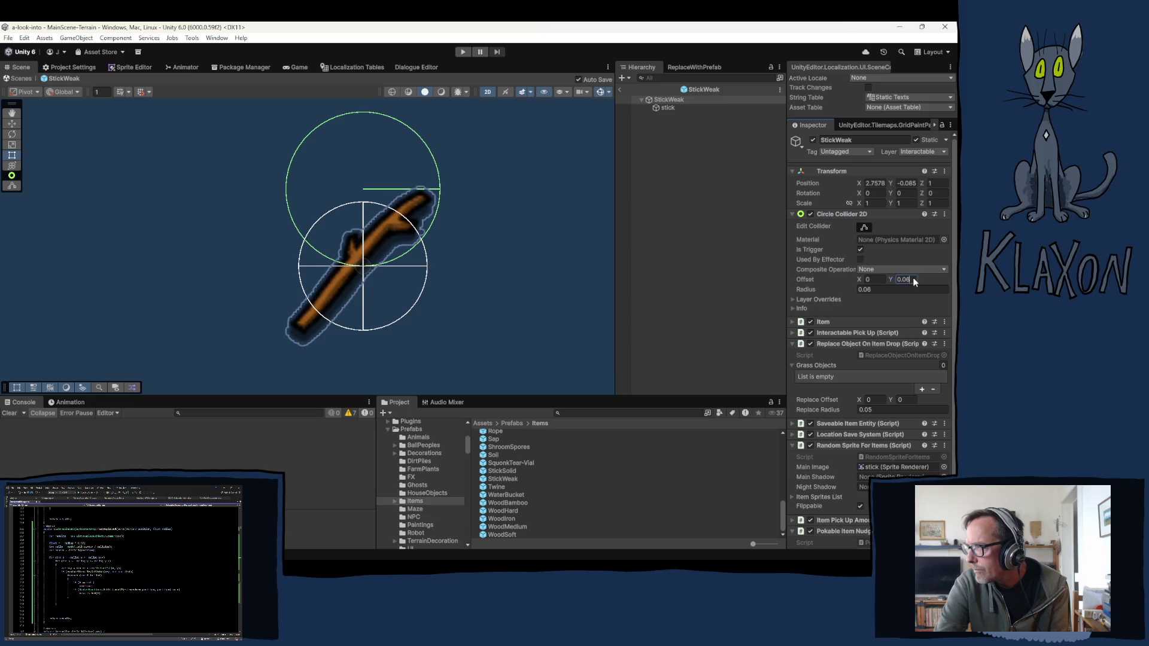
text(0)
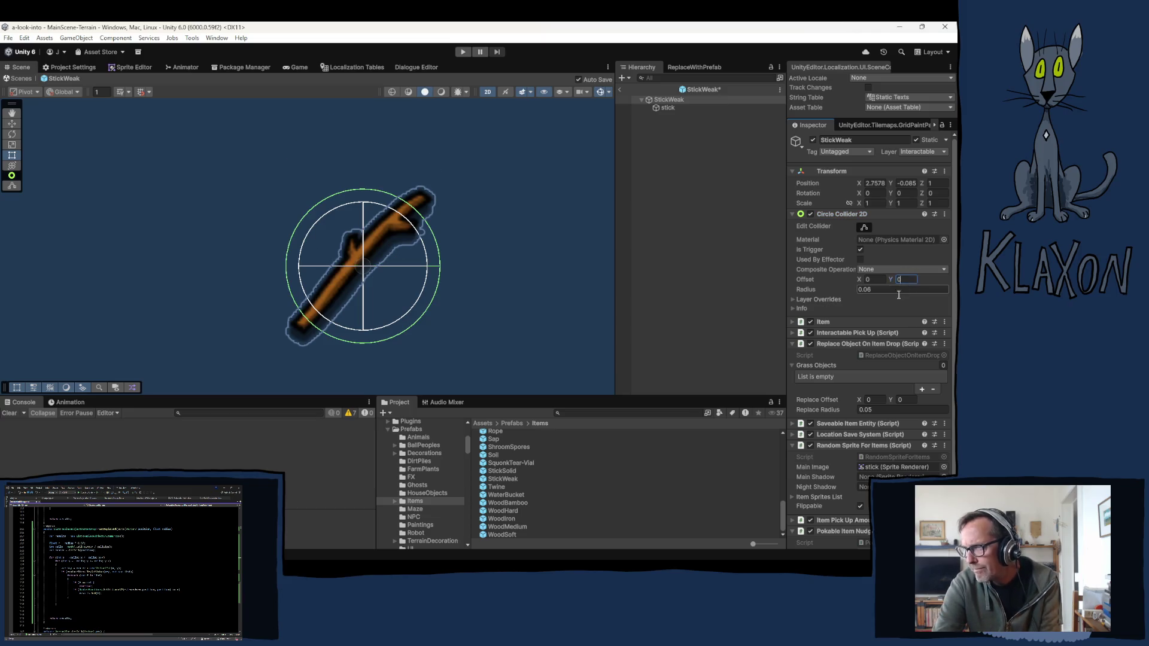
click(717, 279)
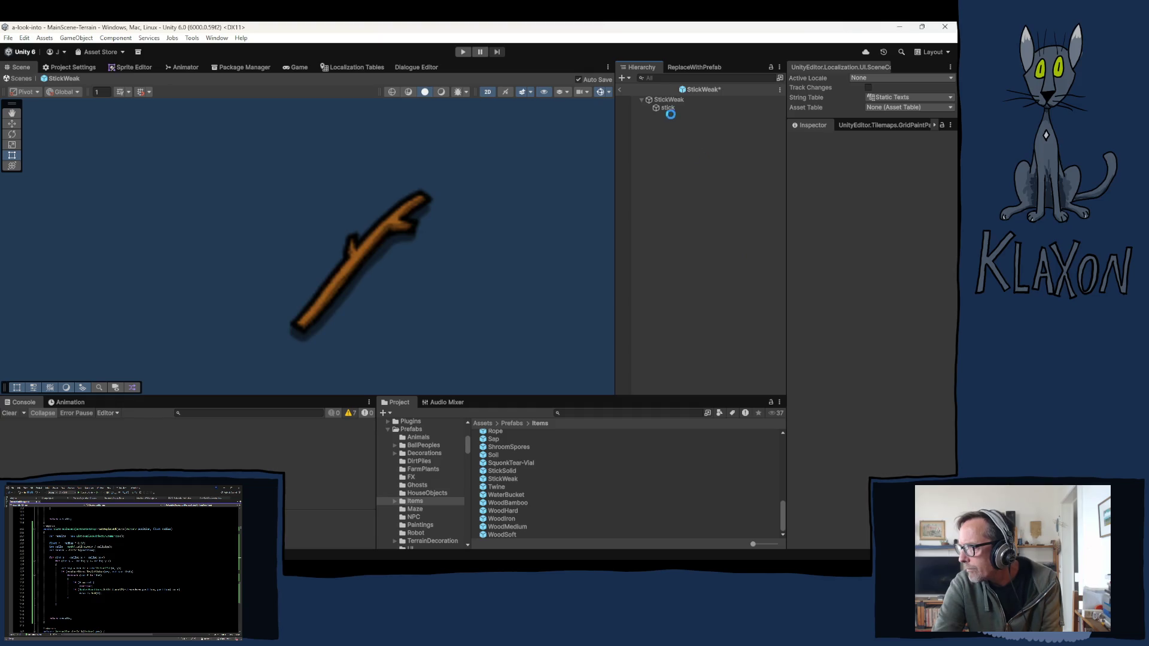
Step: Review StickSolid again, then open Twine and set its Replace Radius to 0.05
click(502, 470)
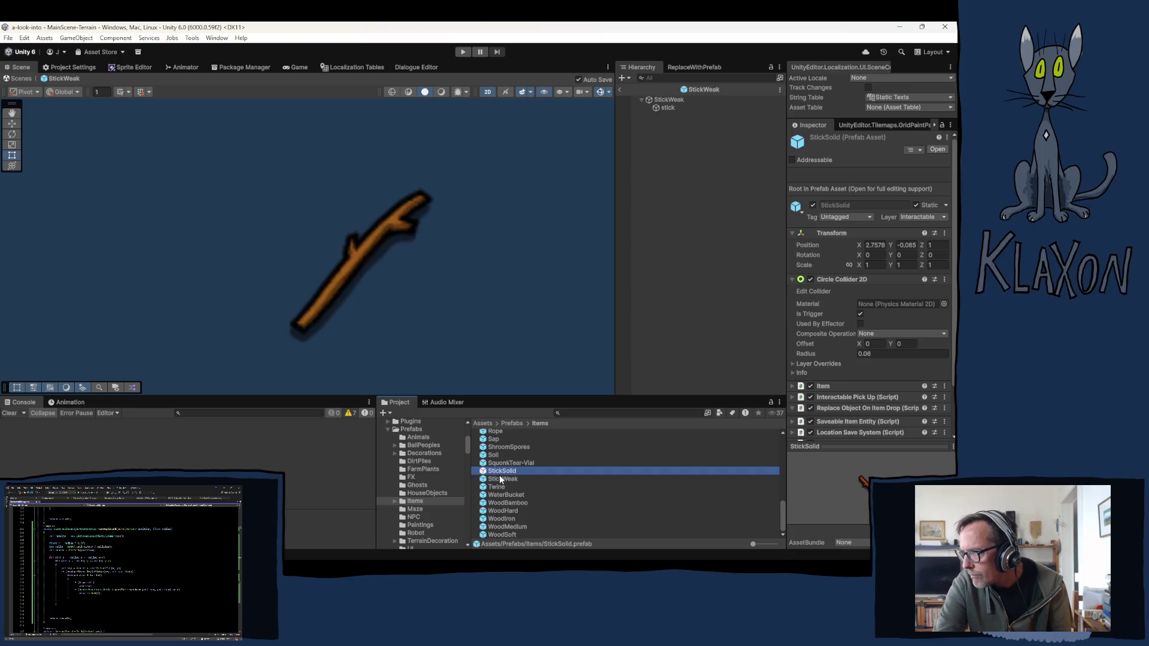
double_click(498, 473)
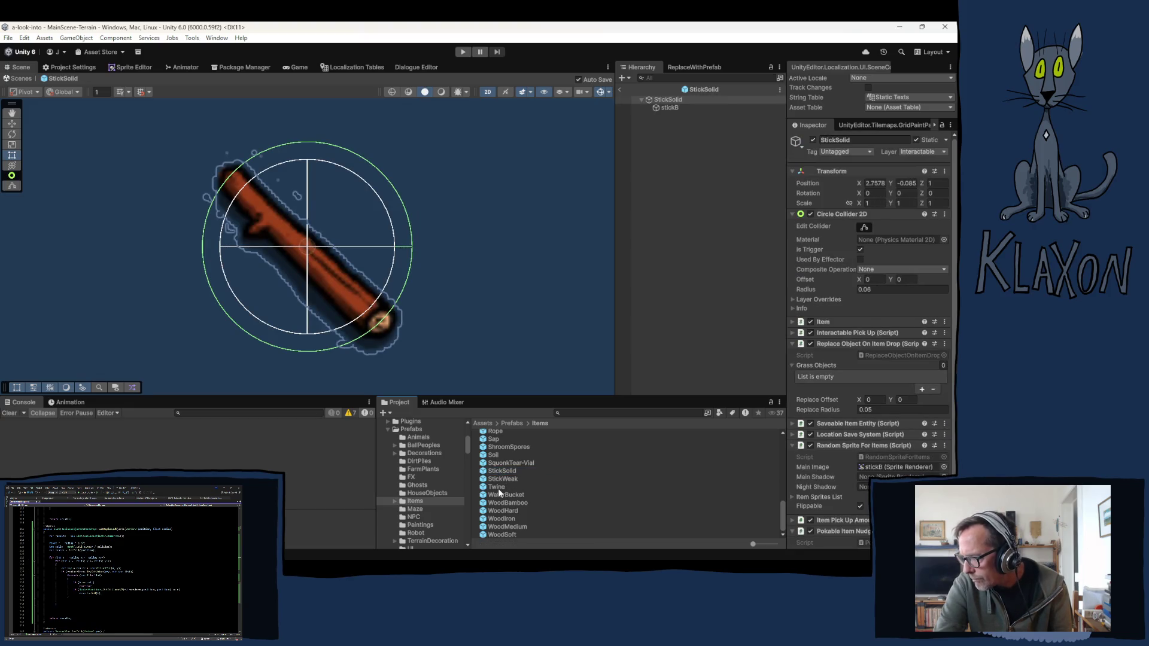
click(498, 489)
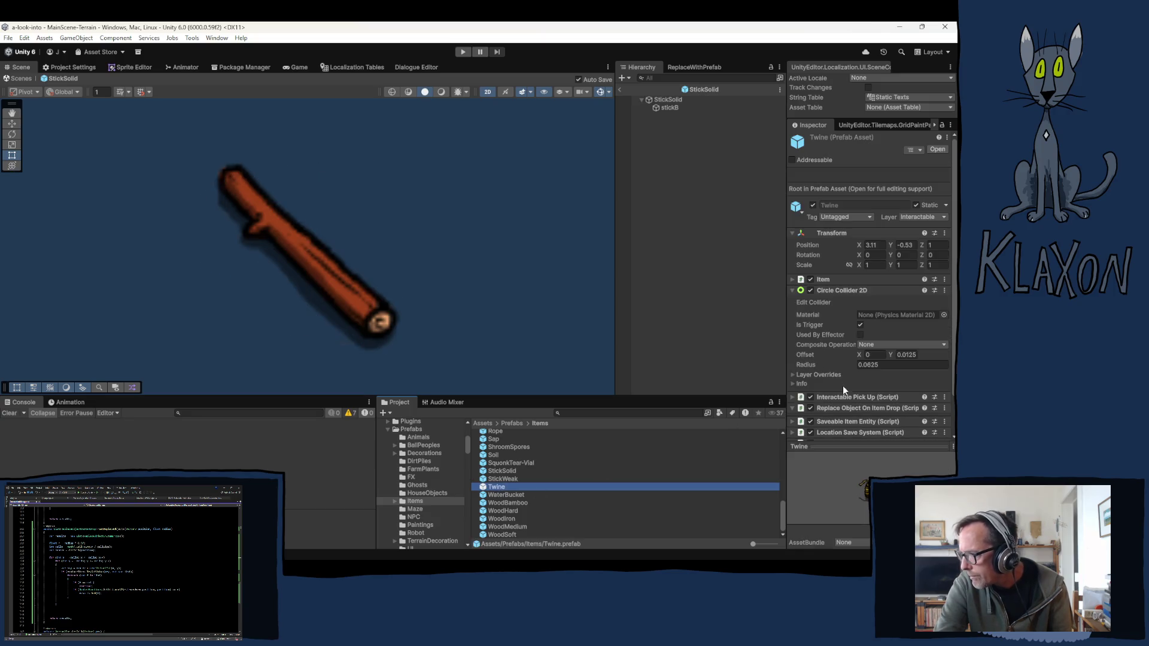
key(Return)
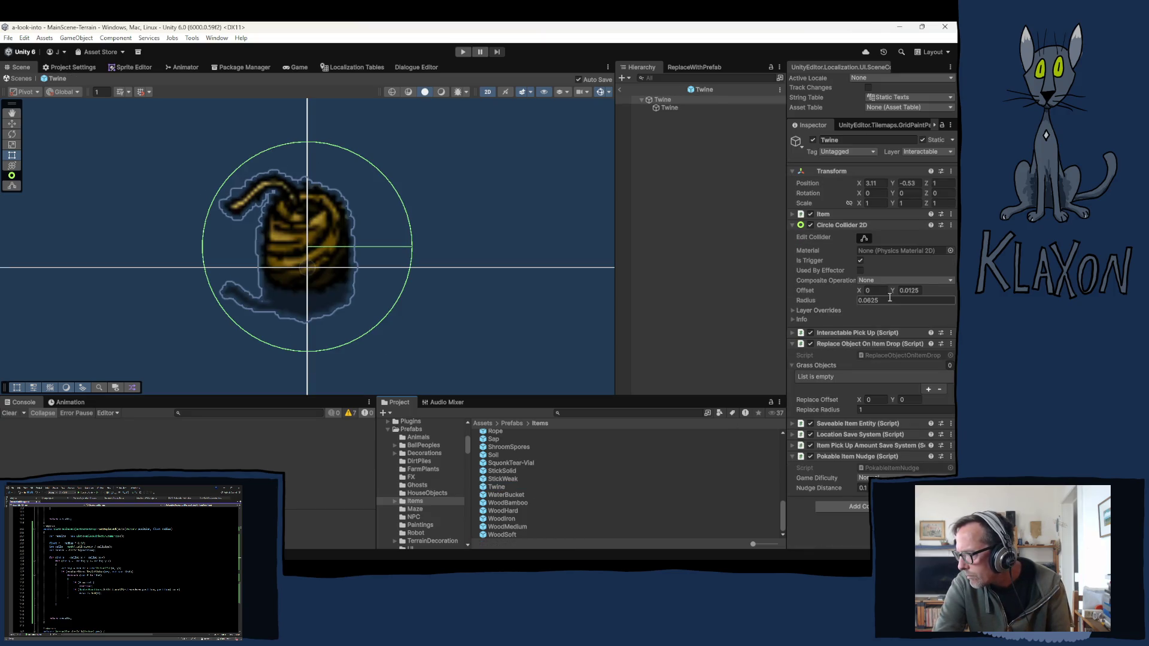
click(887, 410)
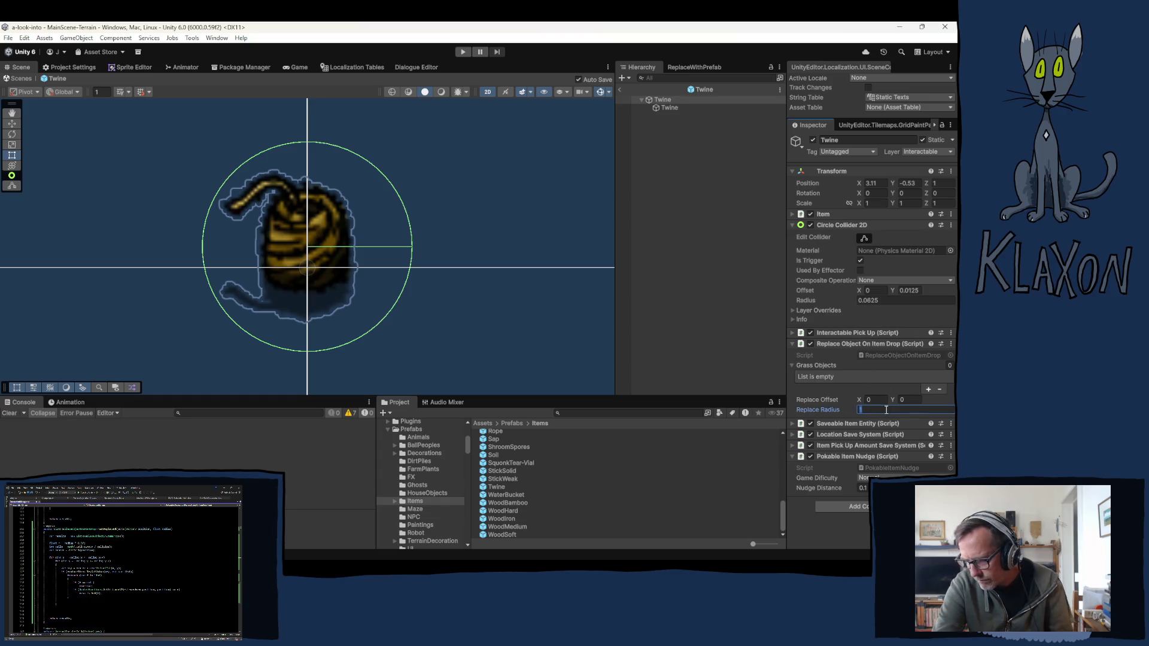
text(.0)
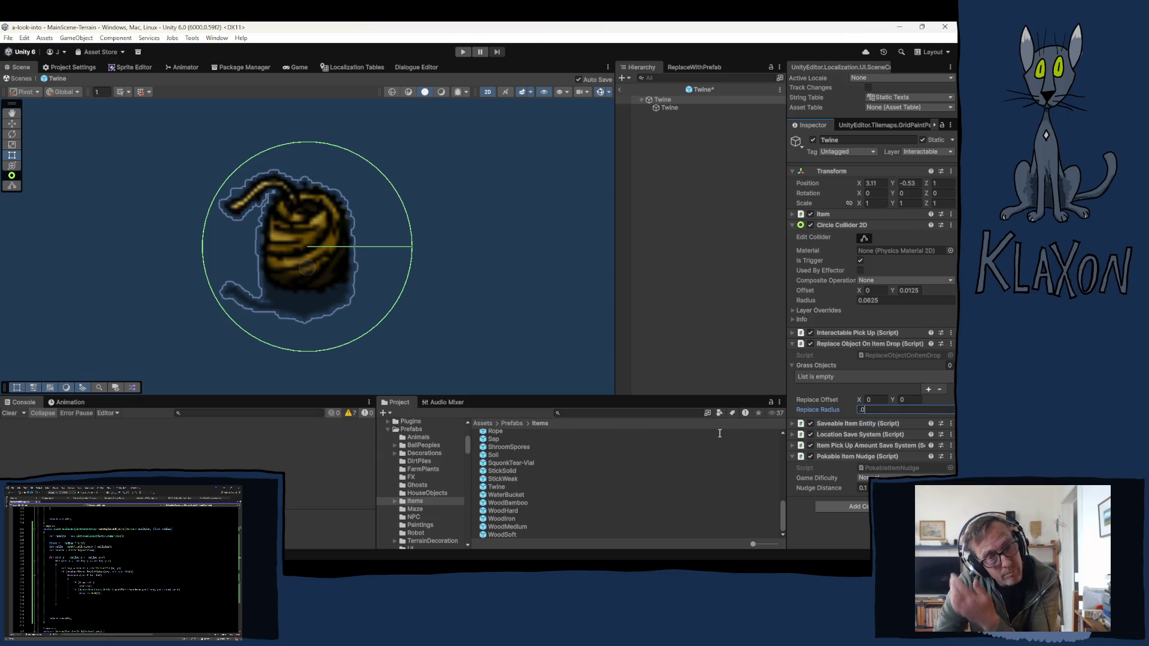
text(5)
key(Return)
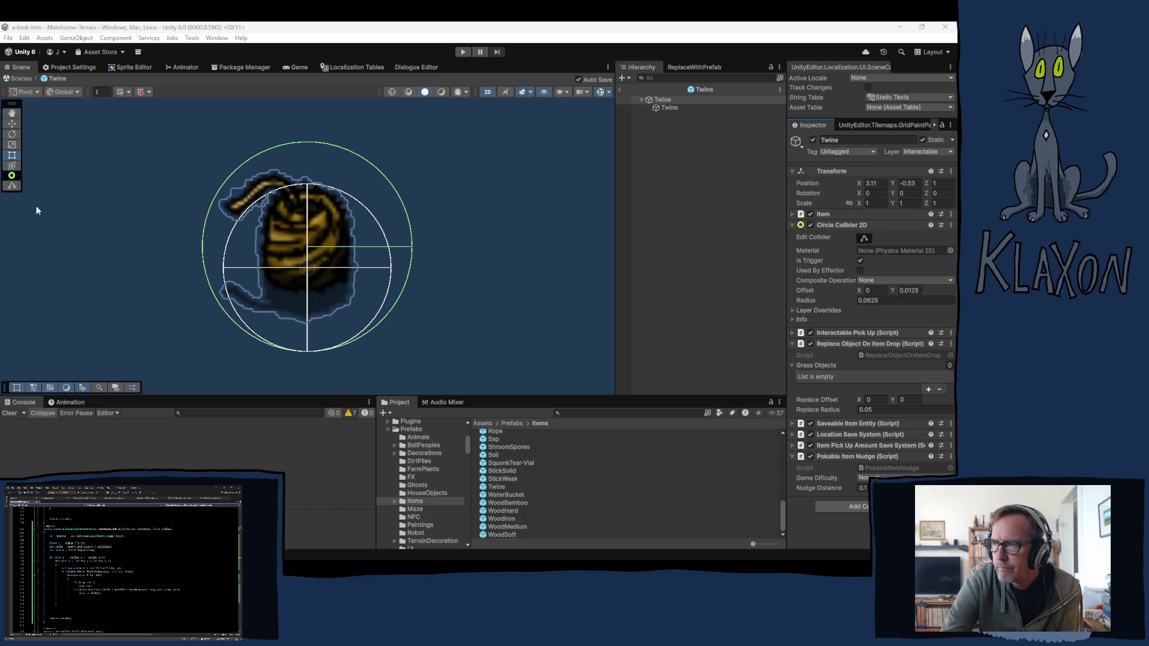
Step: Select WaterBucket and enter 0.03 as its Replace Radius
click(886, 409)
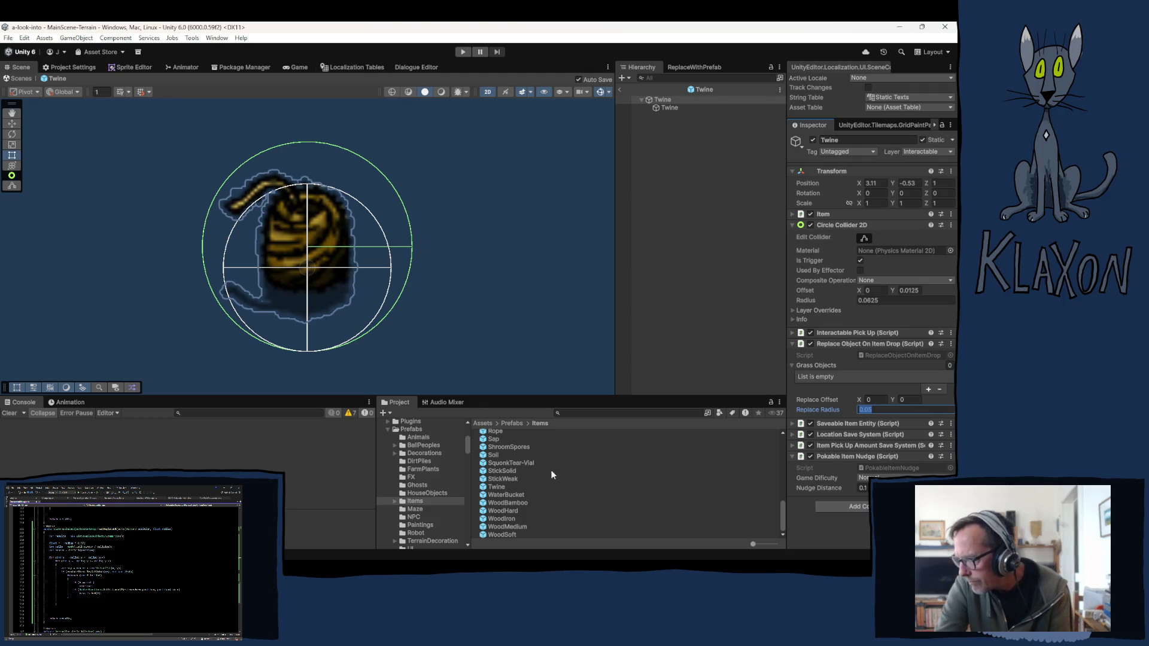
click(497, 495)
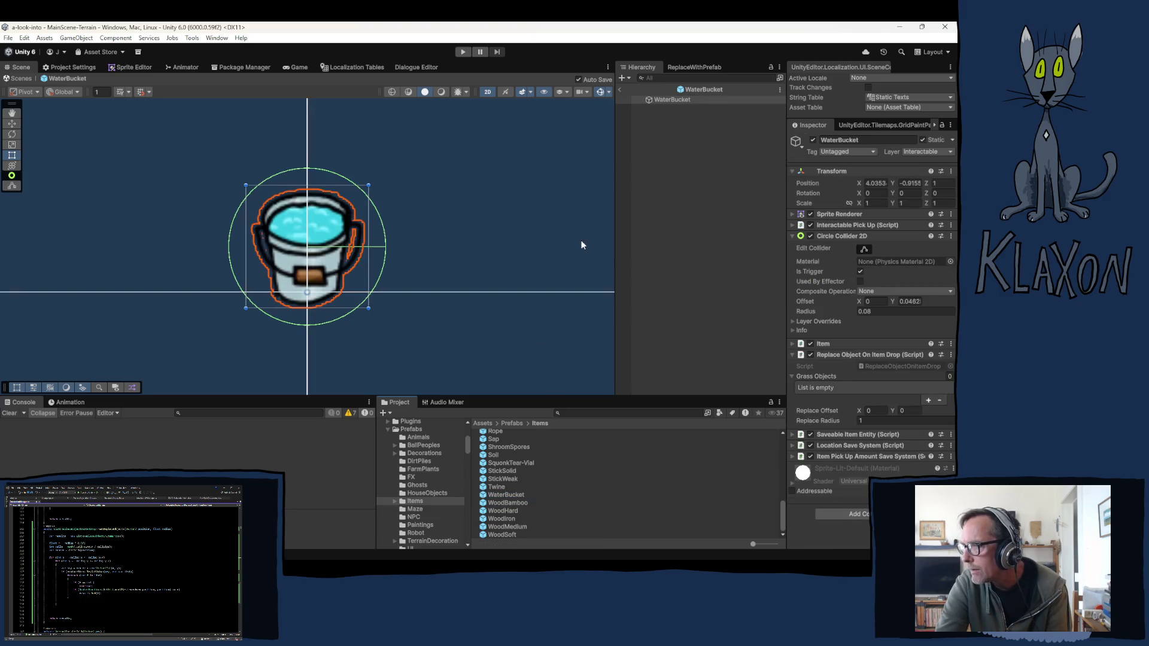
click(878, 421)
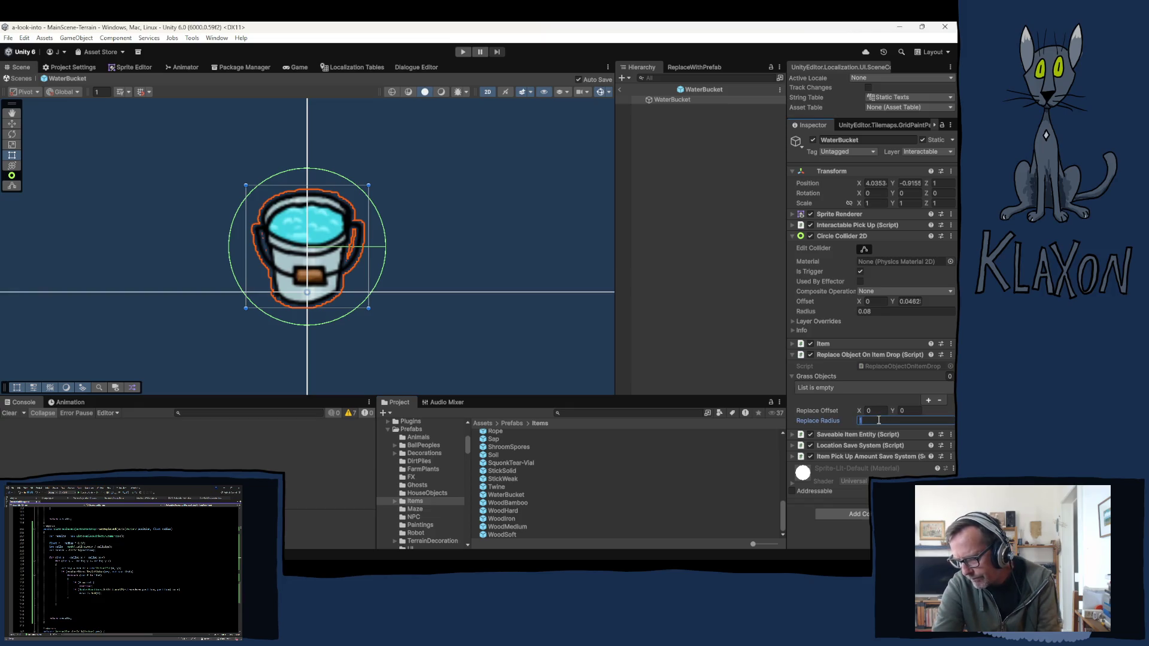
text(0)
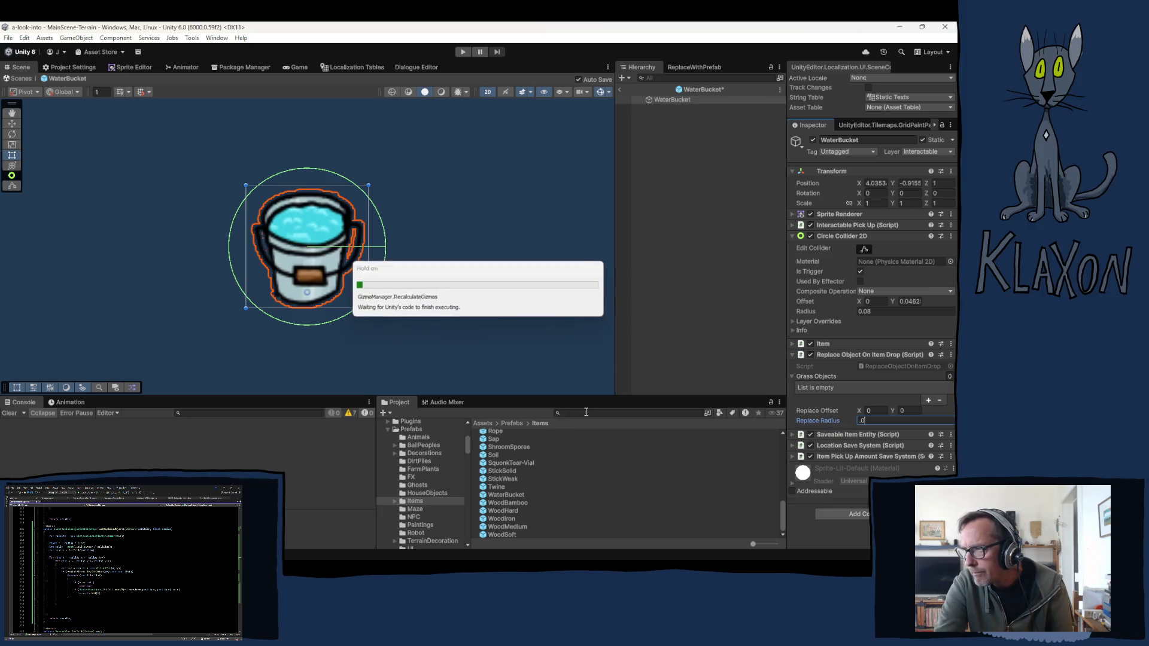
text(3)
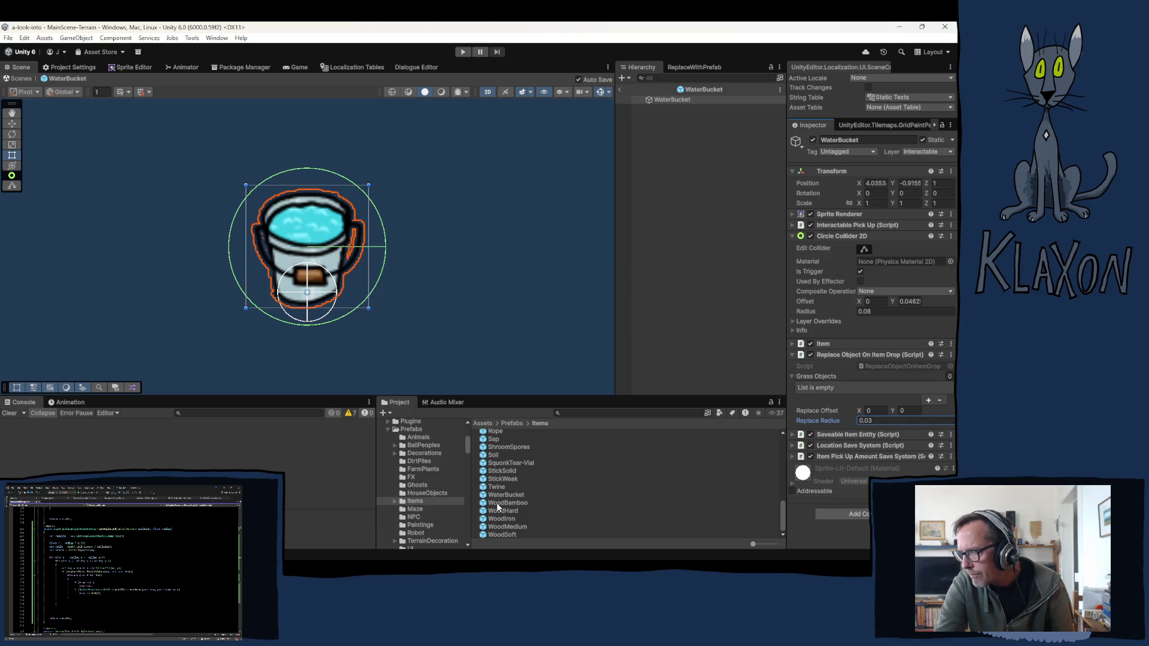
click(497, 503)
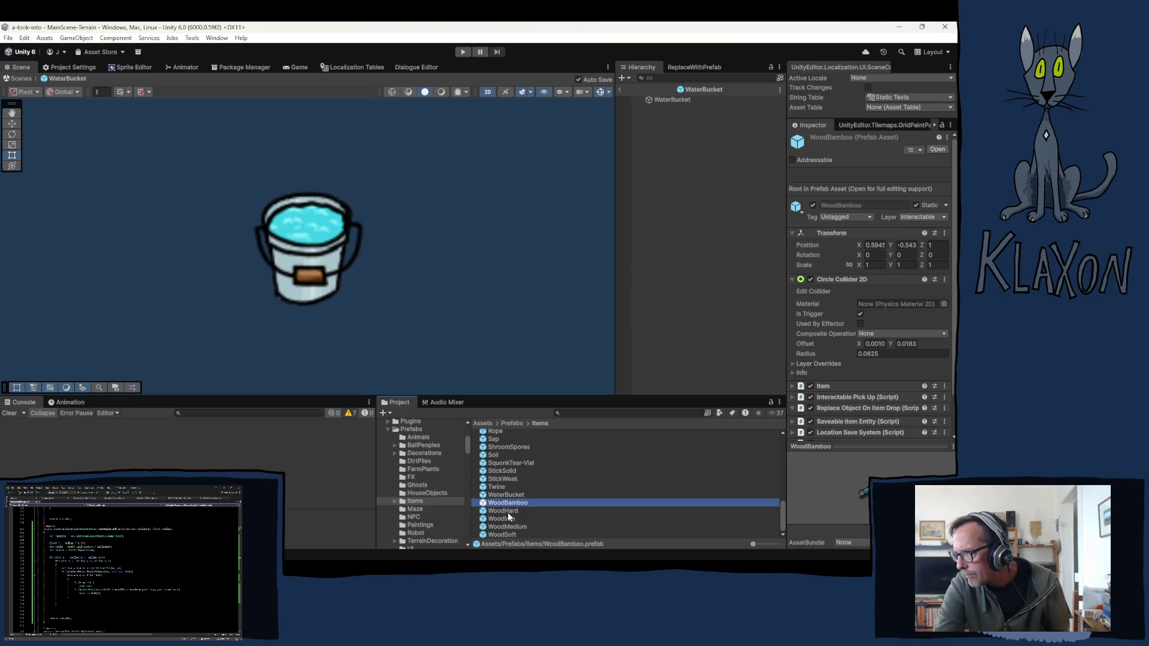
Step: Set Replace Radius to 0.05 on the WoodBamboo and WoodHard prefabs
double_click(503, 503)
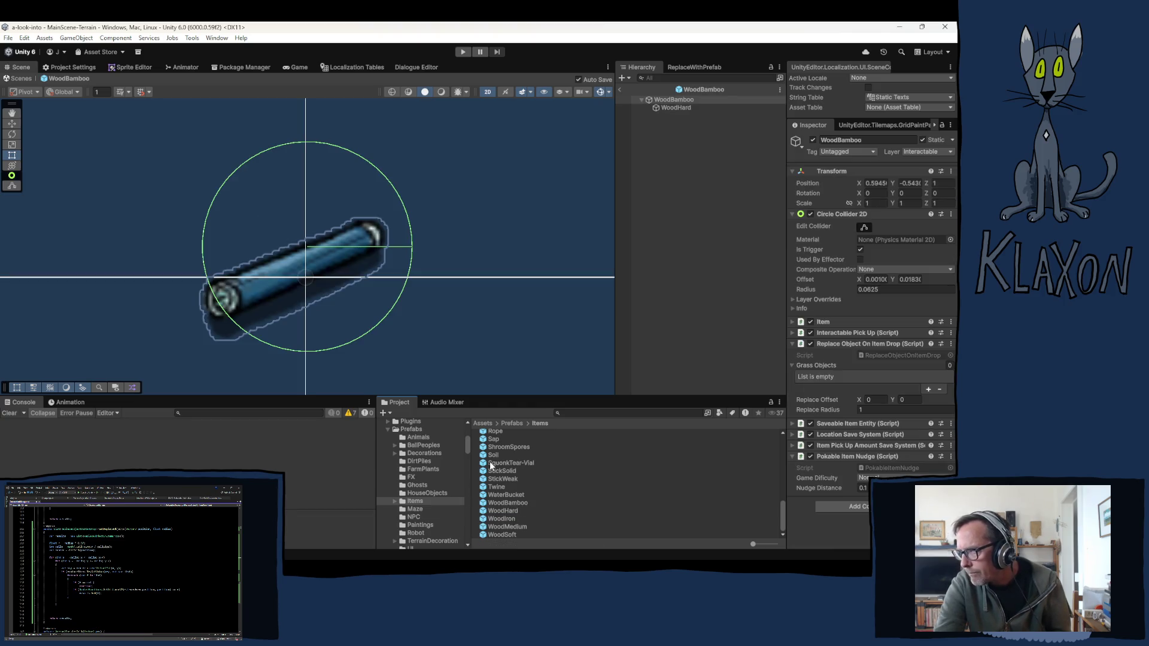
double_click(881, 410)
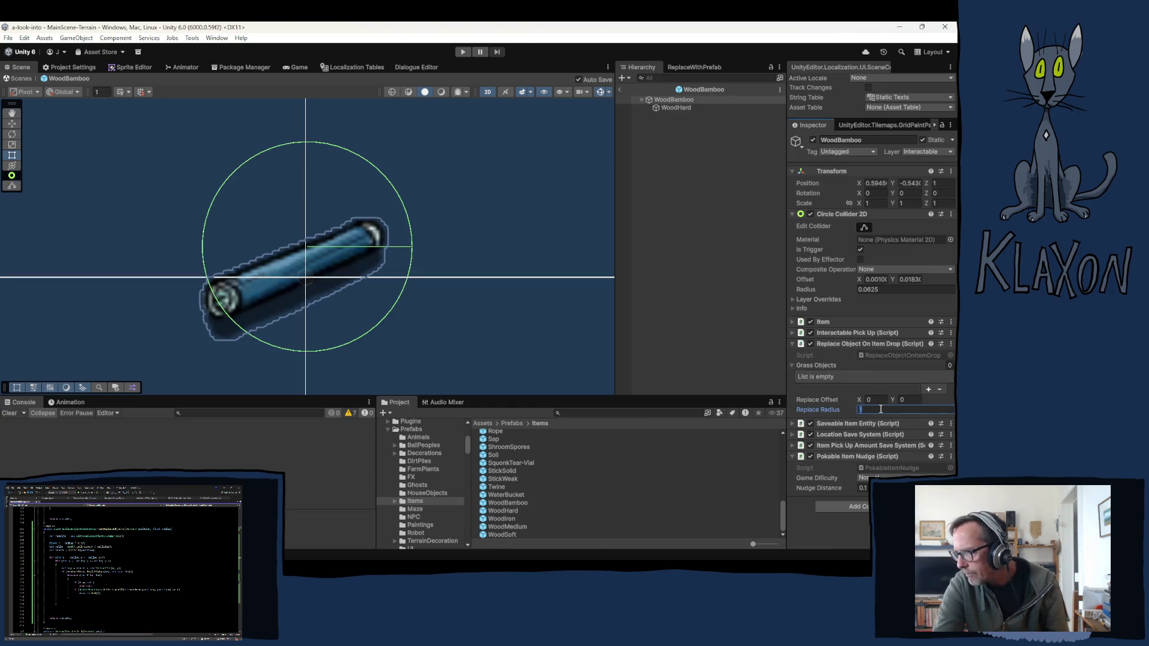
text(.0)
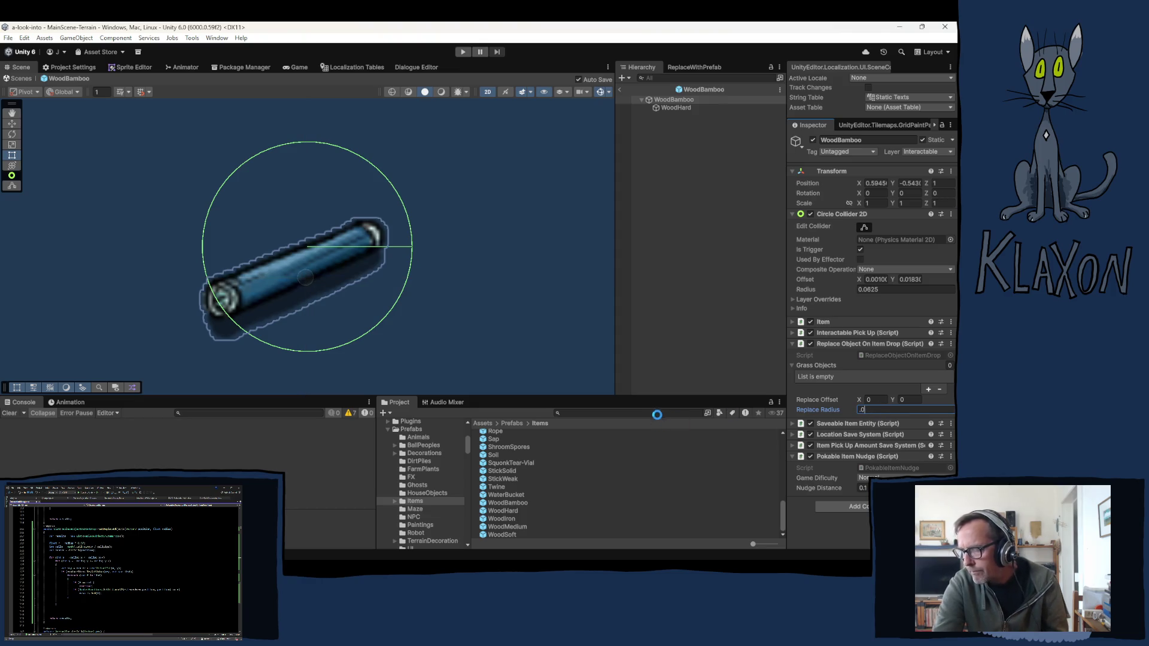
text(5)
key(Return)
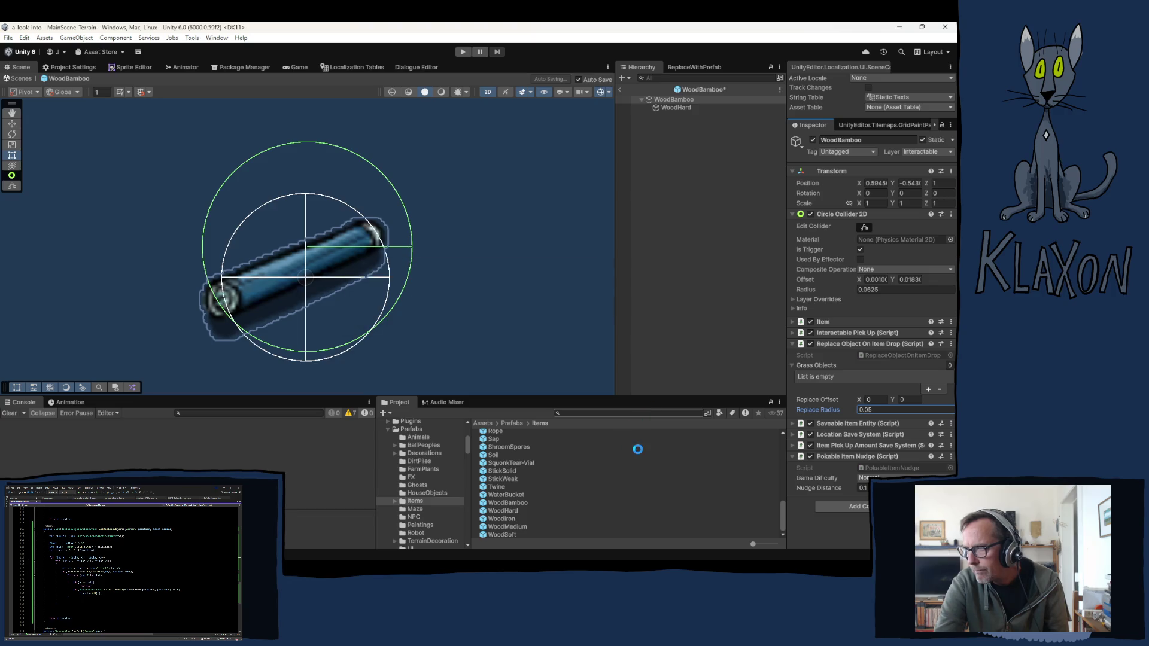
click(501, 512)
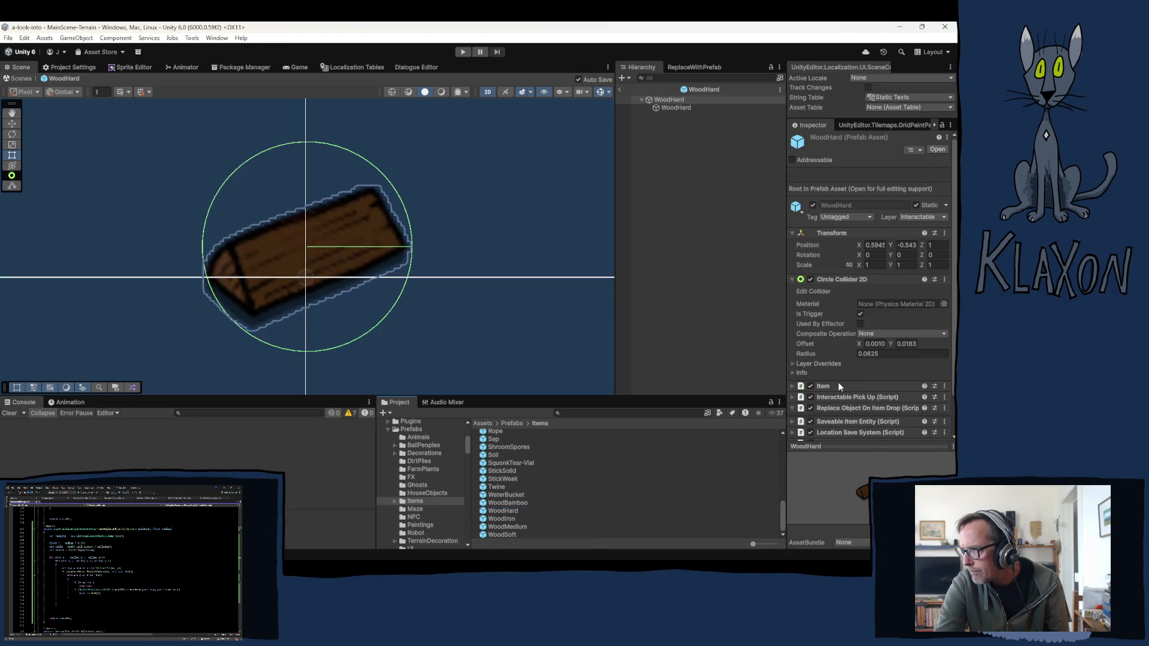
click(871, 411)
text(.)
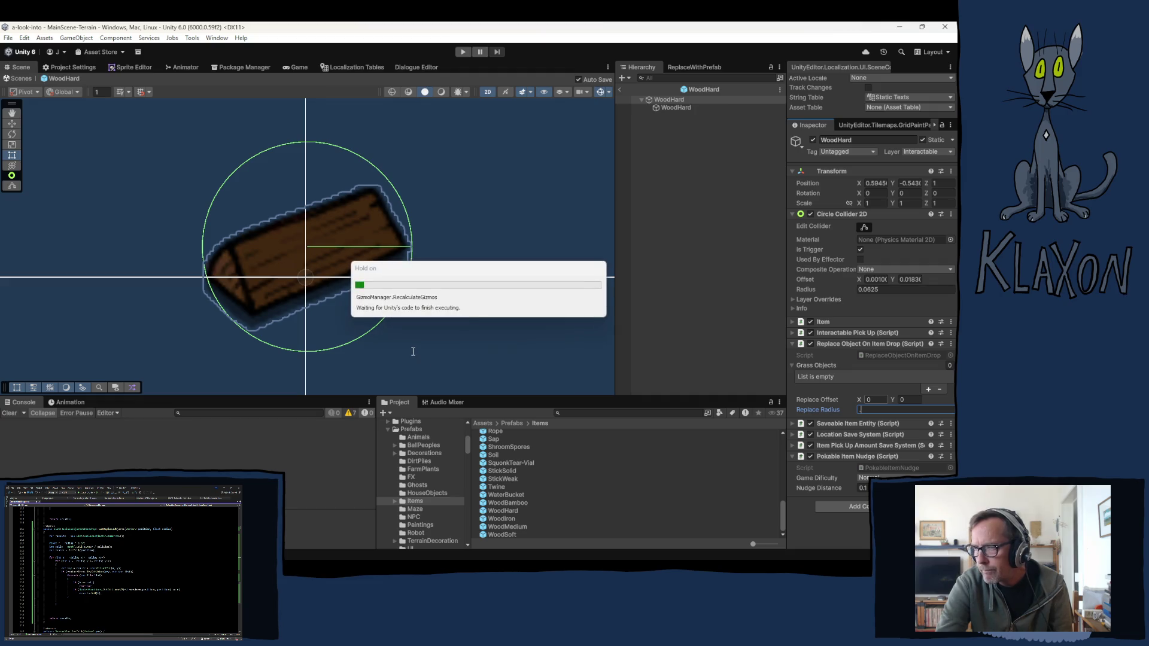
text(05)
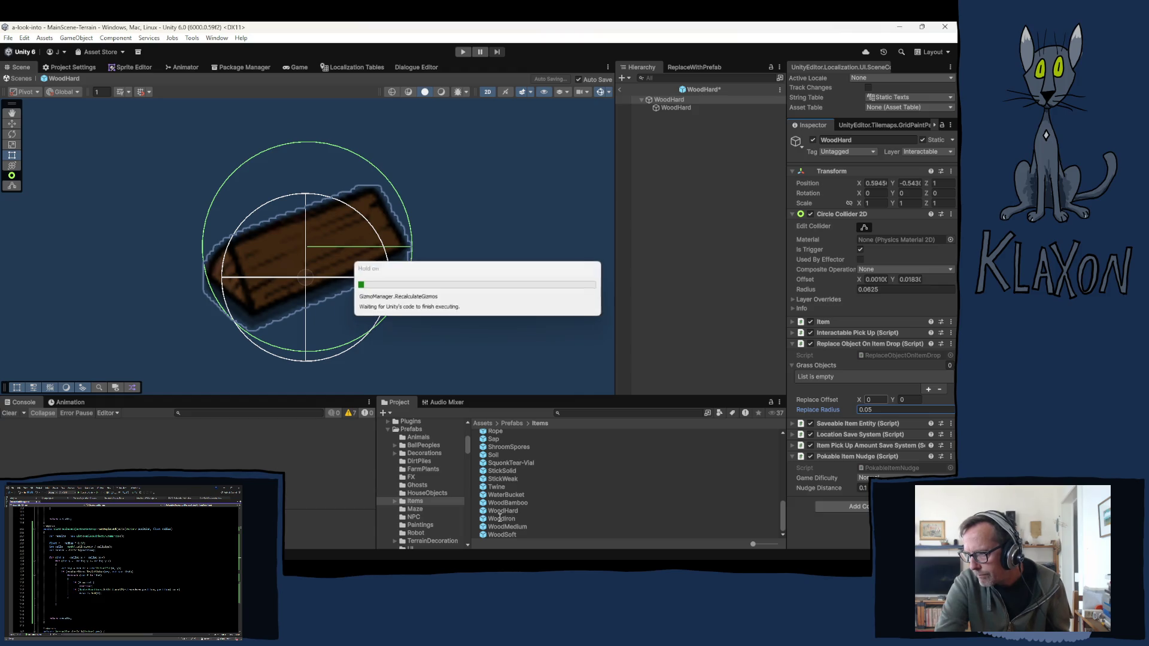
Step: Select WoodIron, WoodMedium and WoodSoft together and give them Replace Radius 0.05
click(502, 519)
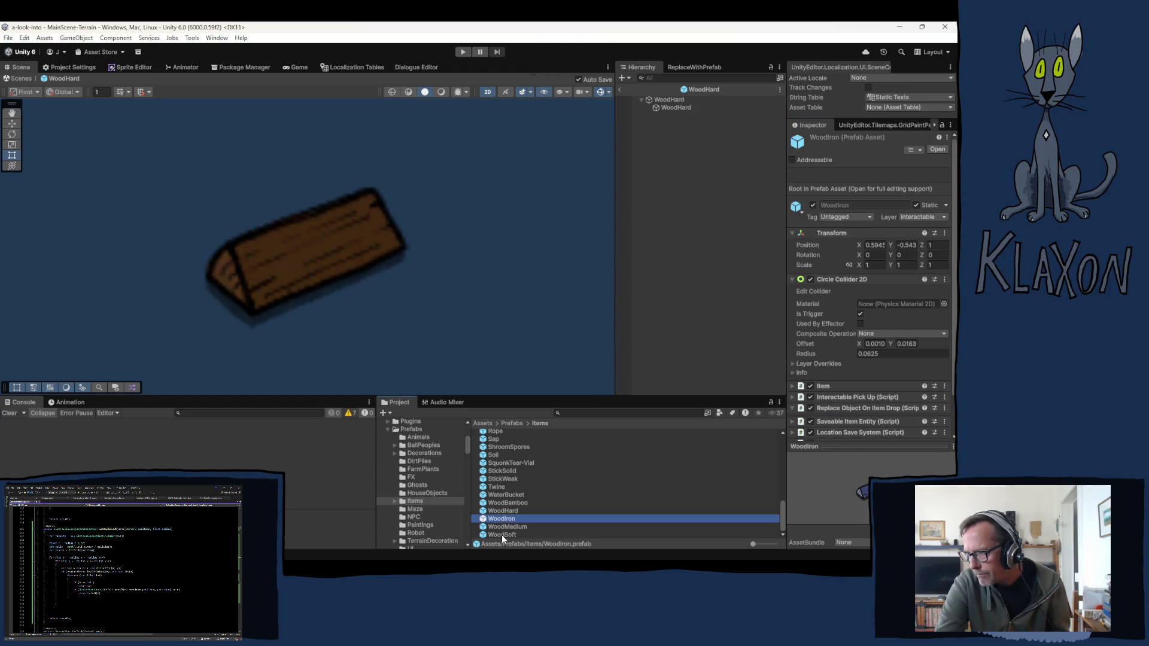
shift+click(509, 535)
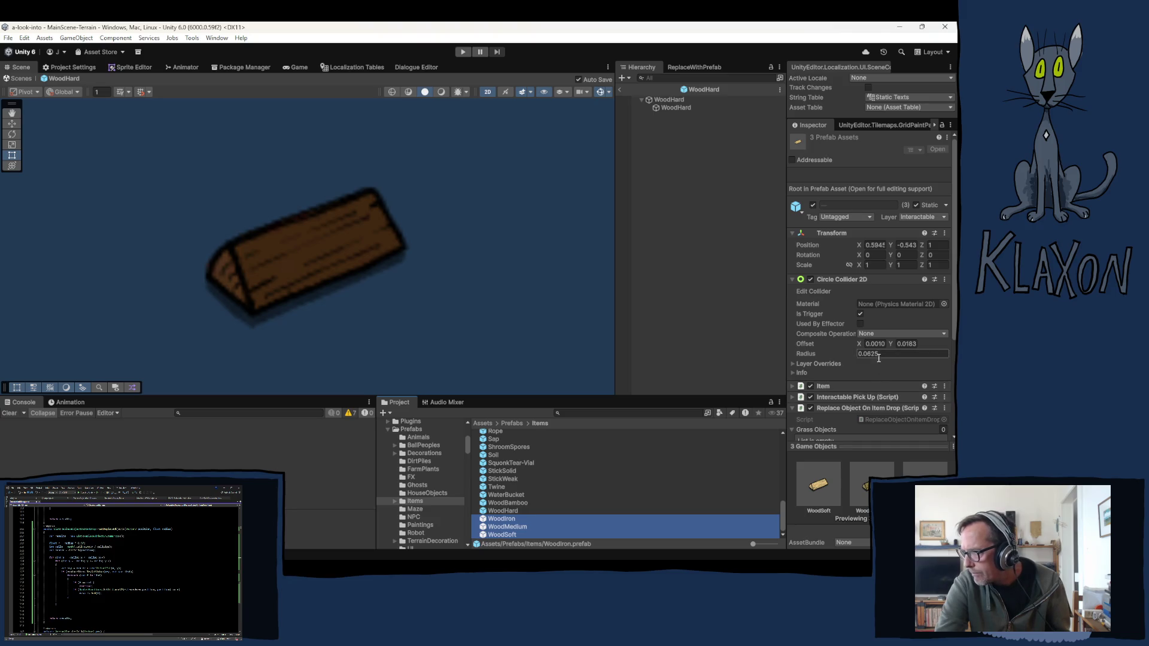
scroll(832, 412, down, 3)
click(876, 420)
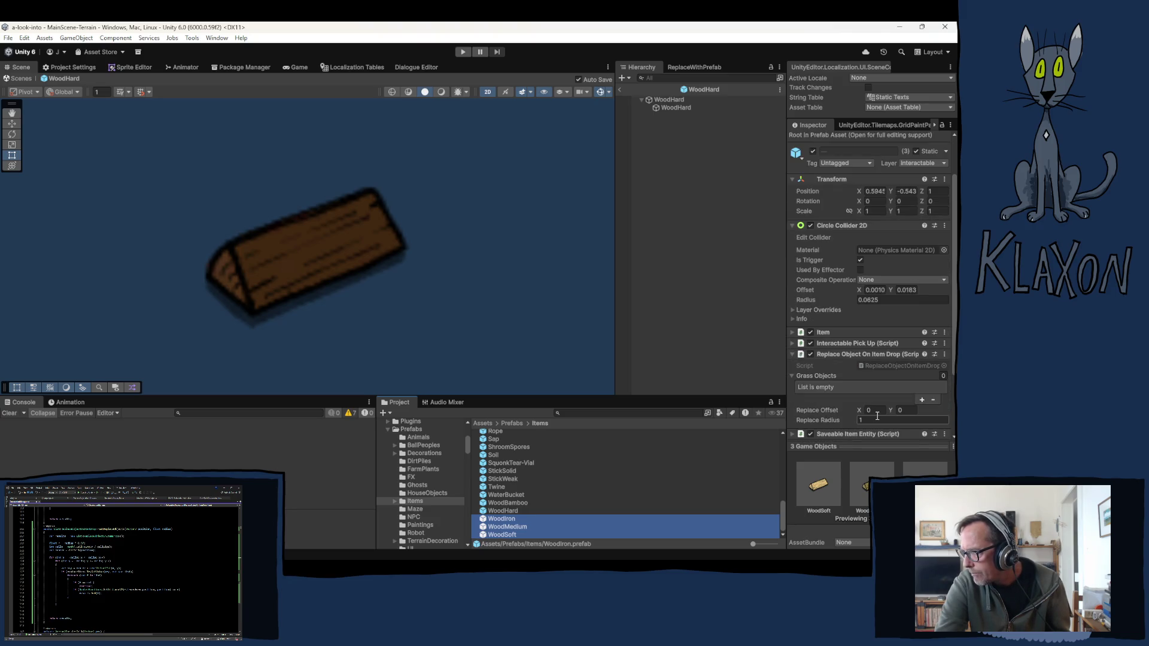
text(0.05)
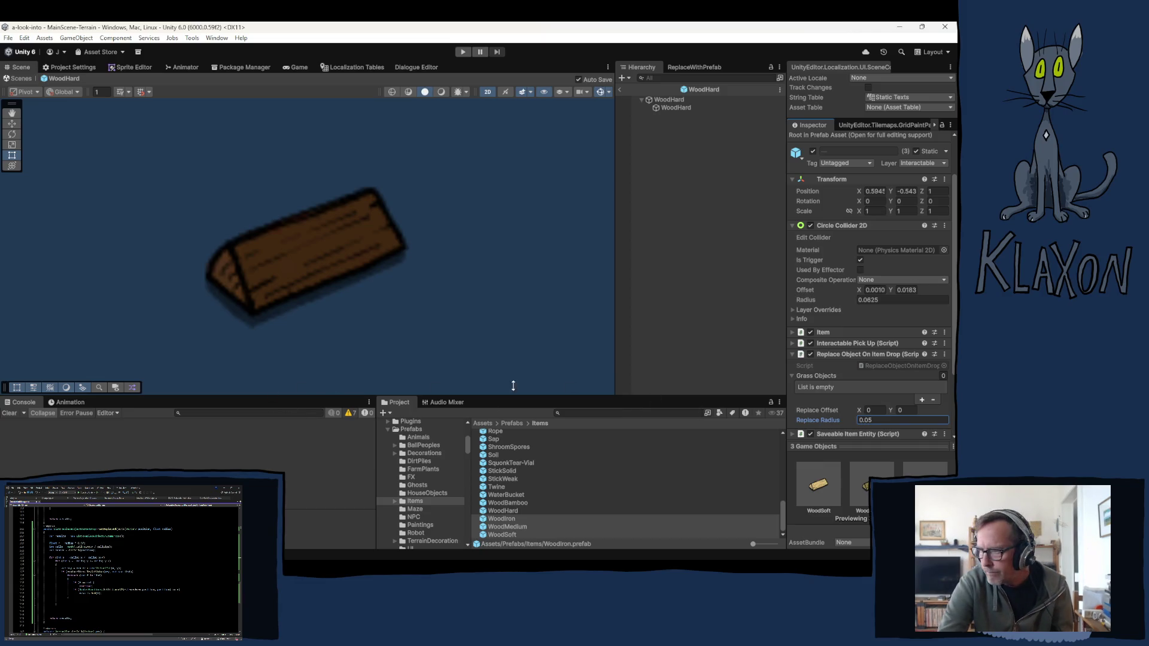
click(415, 509)
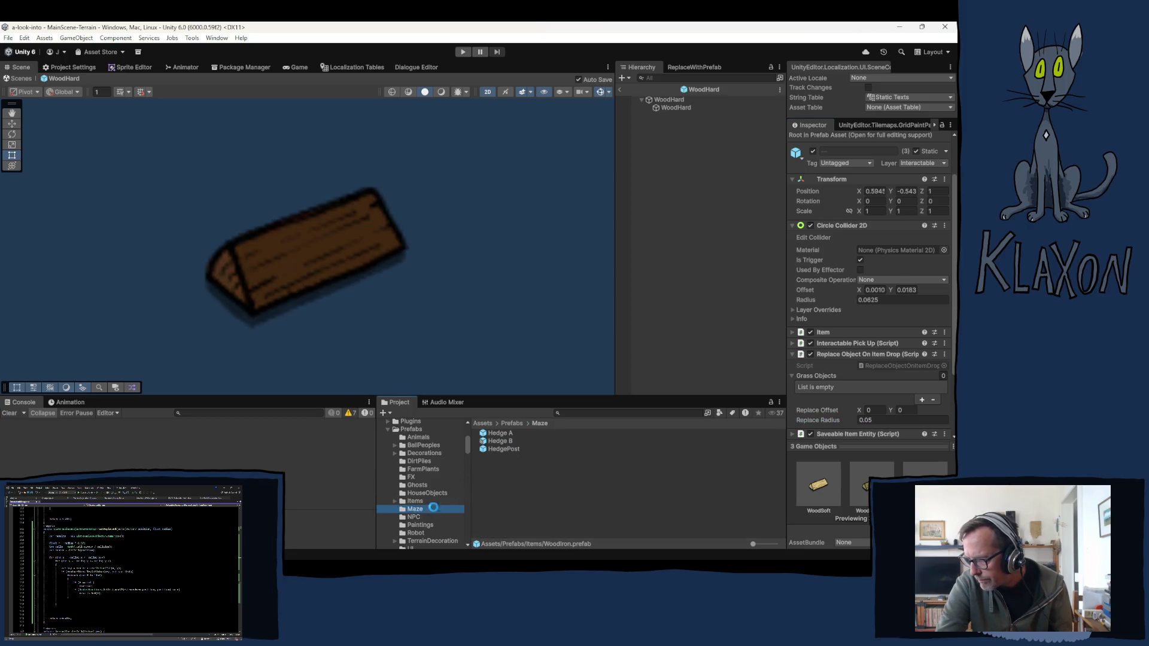
Step: Browse the NPC folder, recheck WoodSoft, then view TerrainDecoration's BridgeStonePillar 1 prefab
click(414, 518)
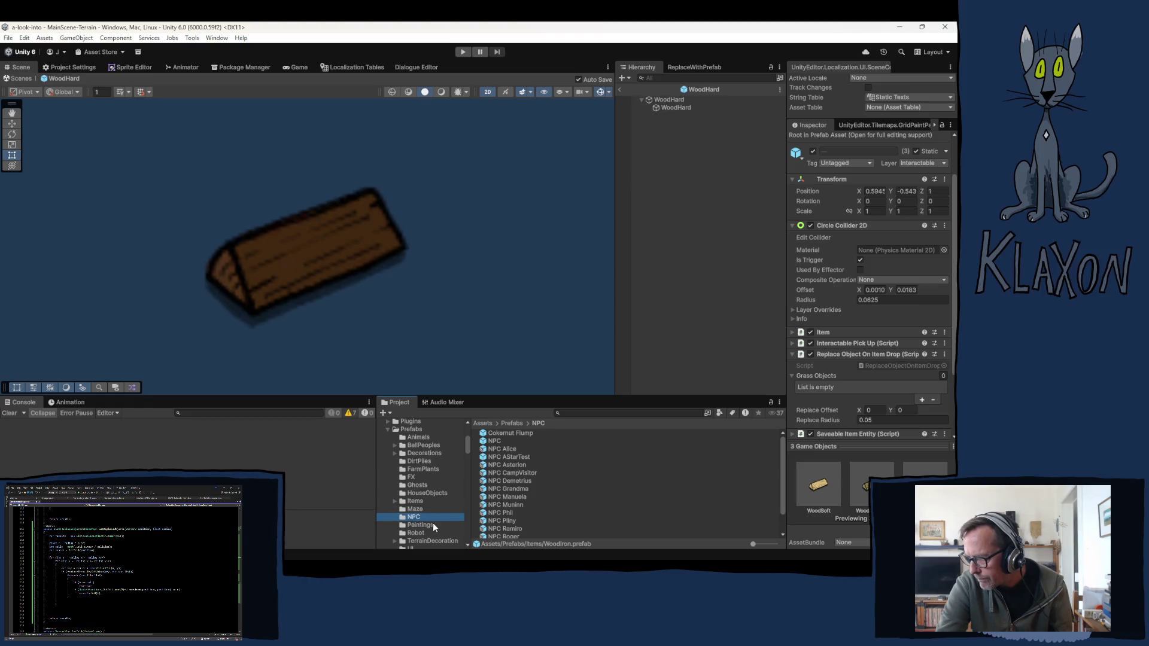
click(416, 501)
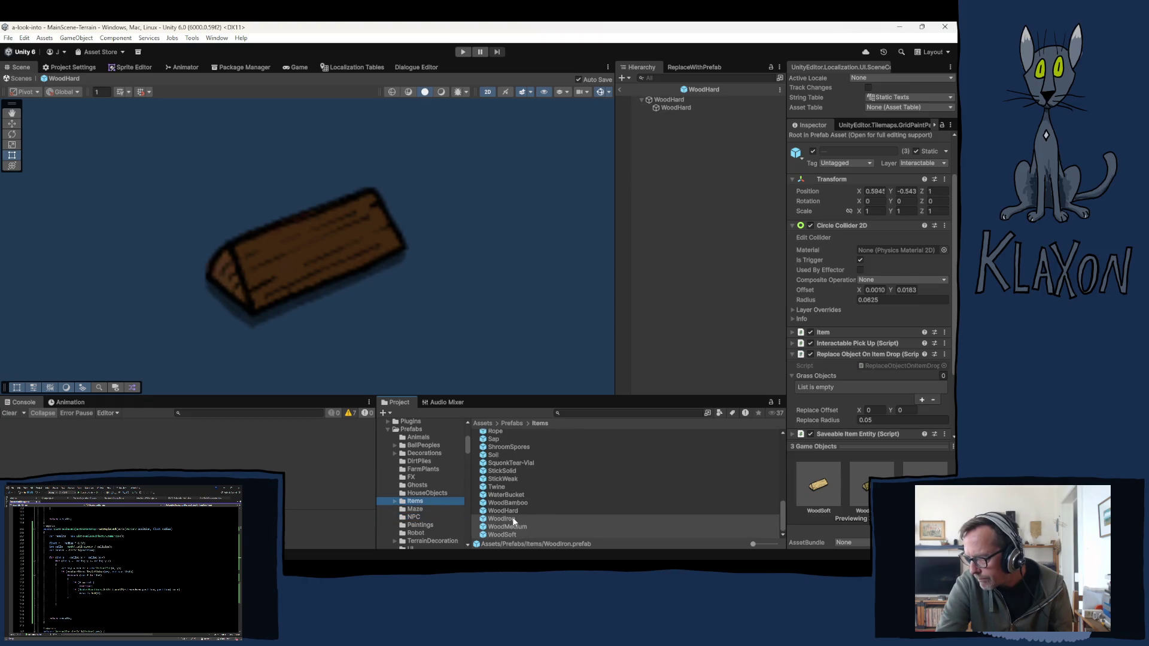
click(505, 535)
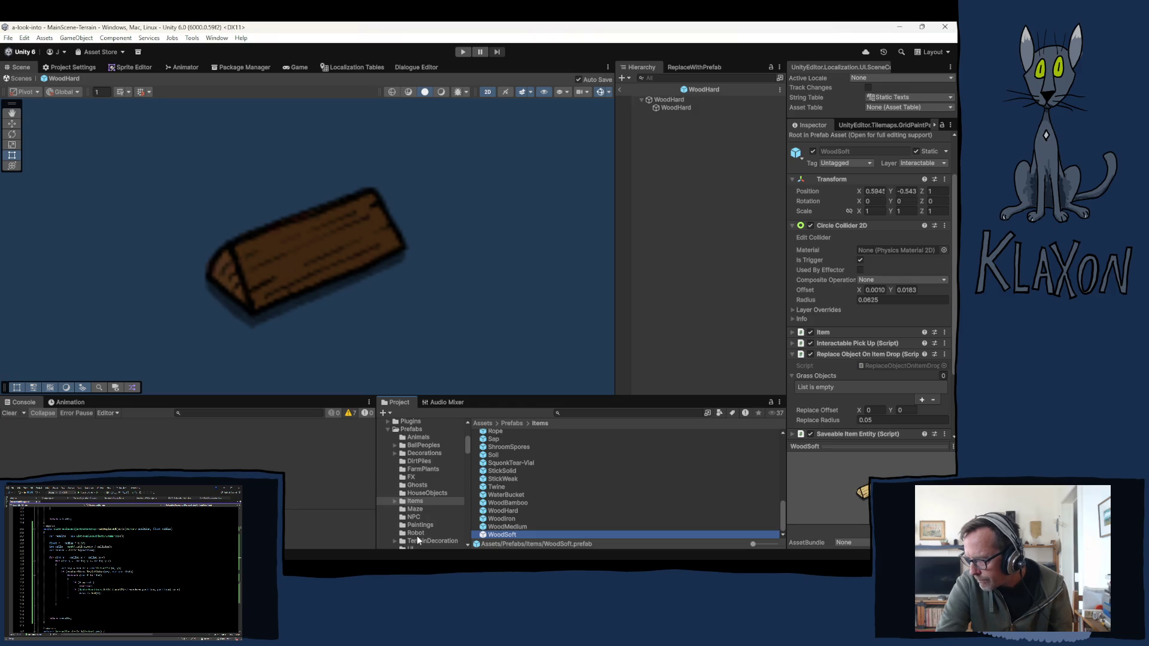
scroll(422, 534, down, 3)
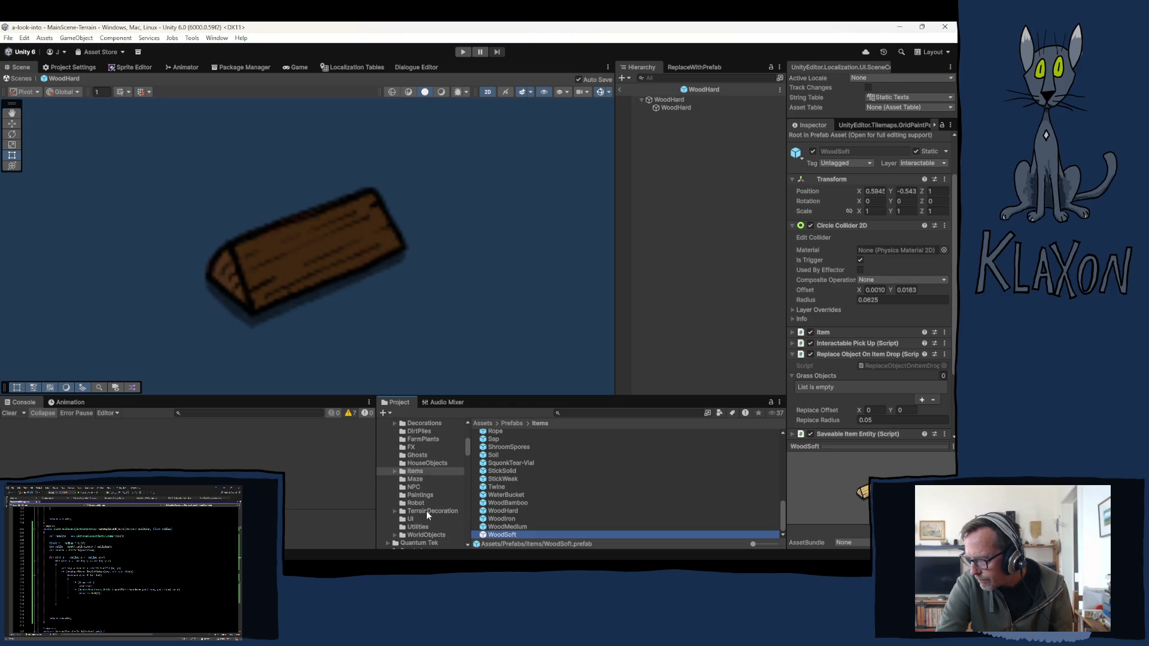
click(426, 511)
scroll(526, 511, up, 10)
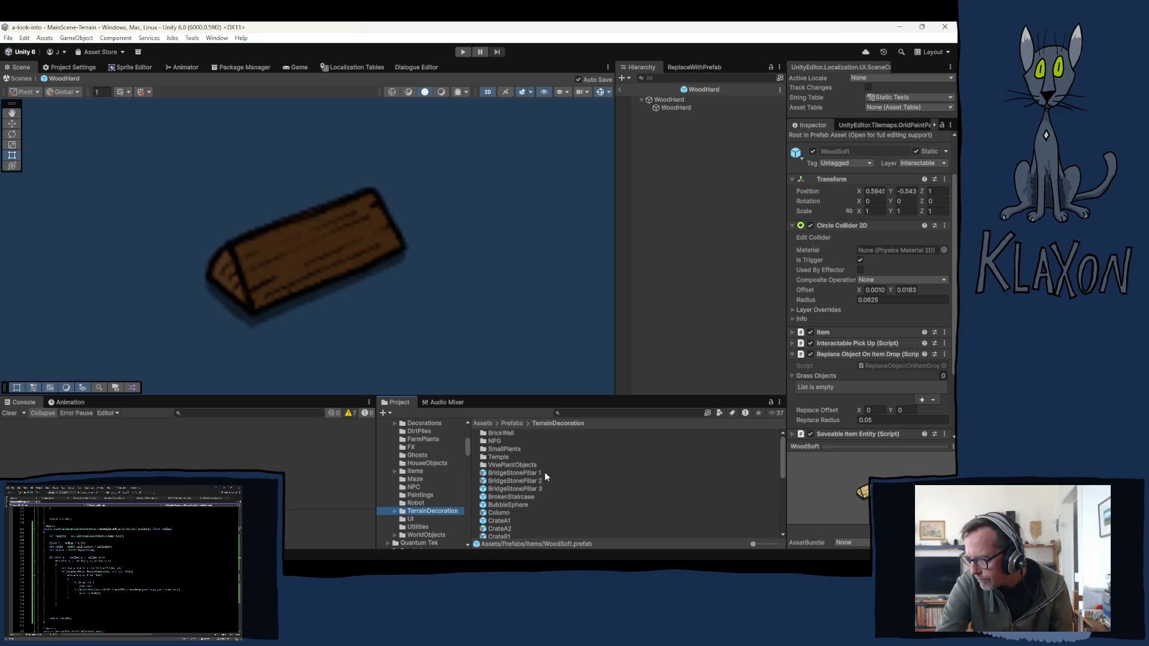
click(505, 474)
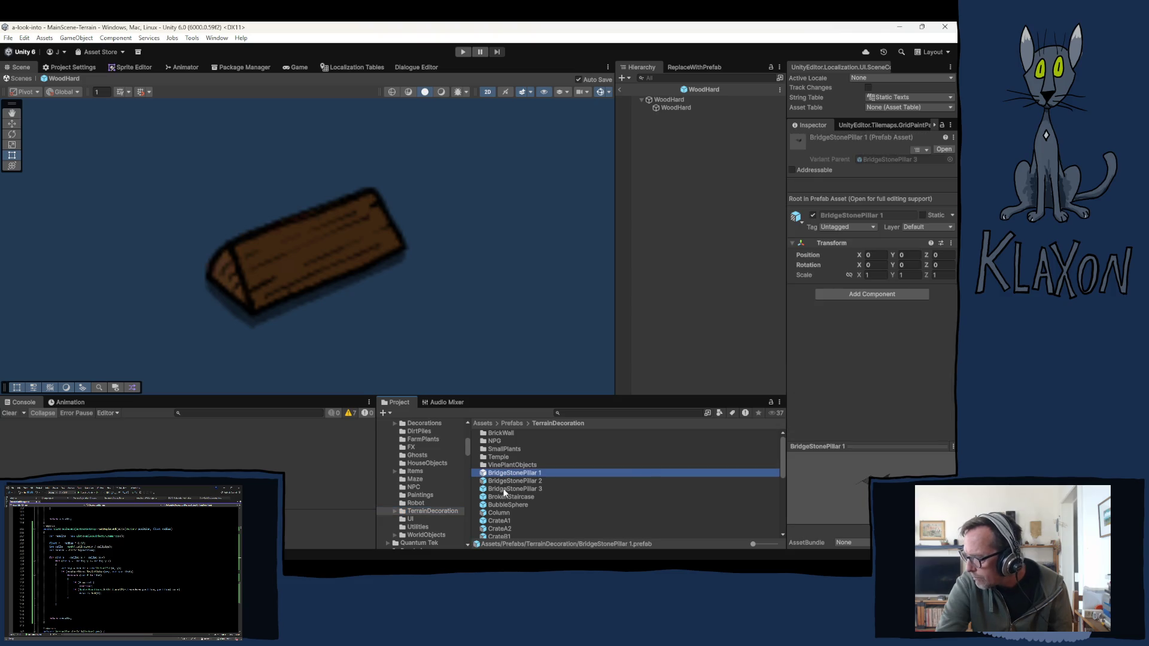
Step: Inspect the Column, CrateA1, CrateA2, Fence, Fence Bamboo and Fence Stick prefabs' components
click(506, 513)
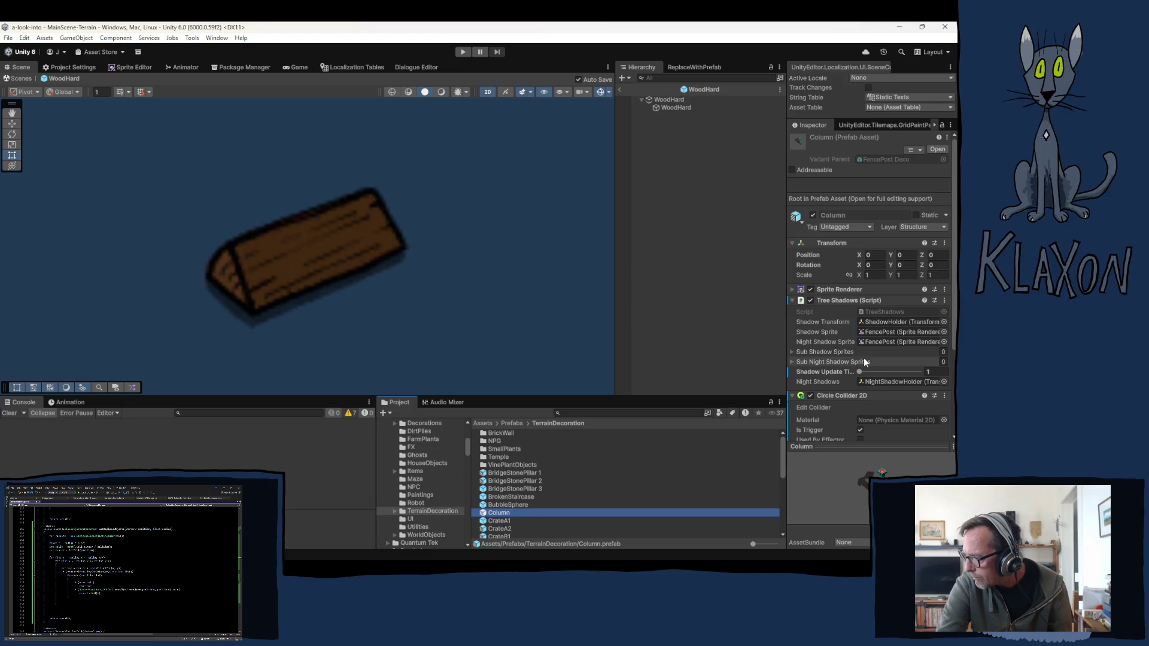
scroll(863, 358, down, 5)
scroll(820, 377, up, 5)
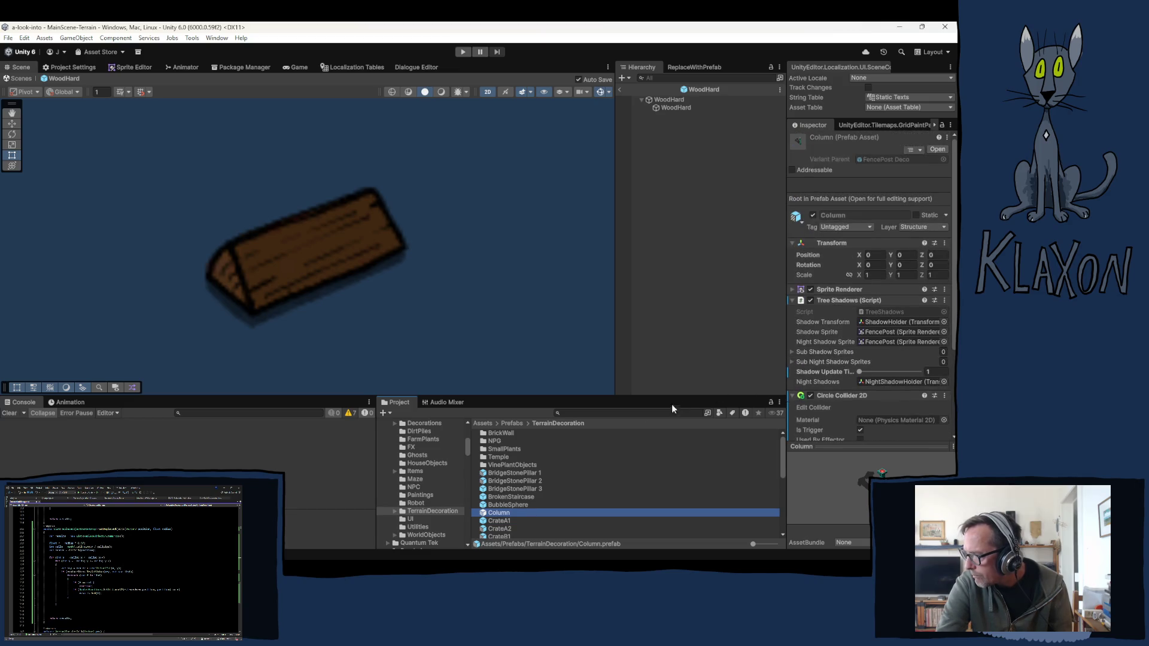
click(497, 522)
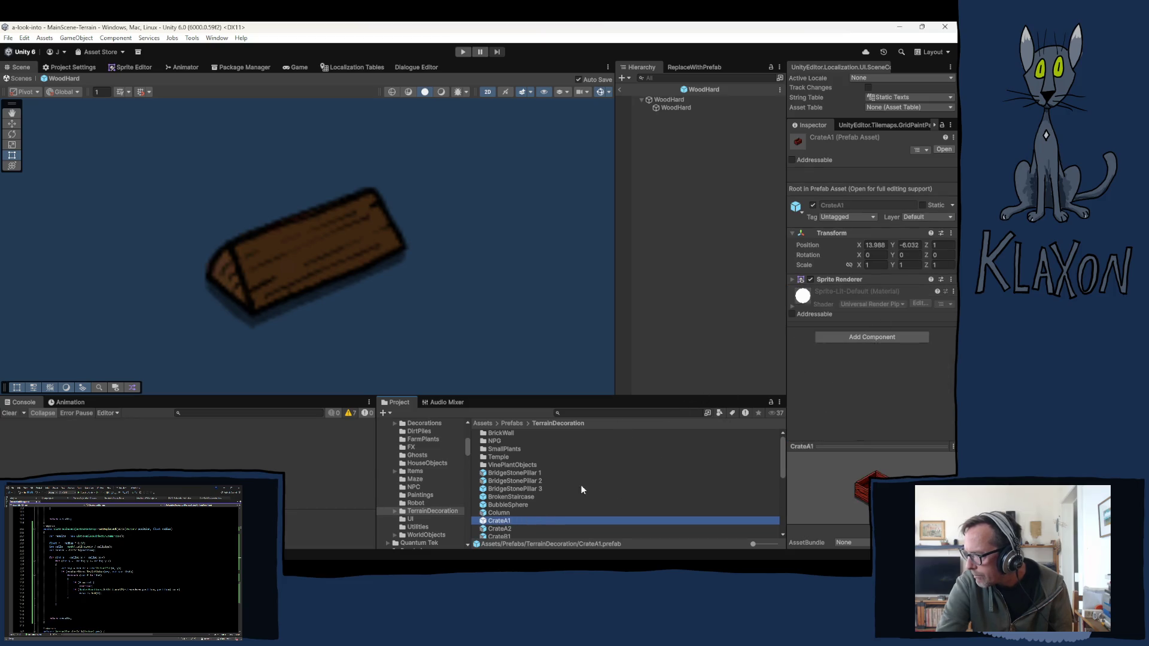
scroll(540, 483, down, 3)
click(501, 468)
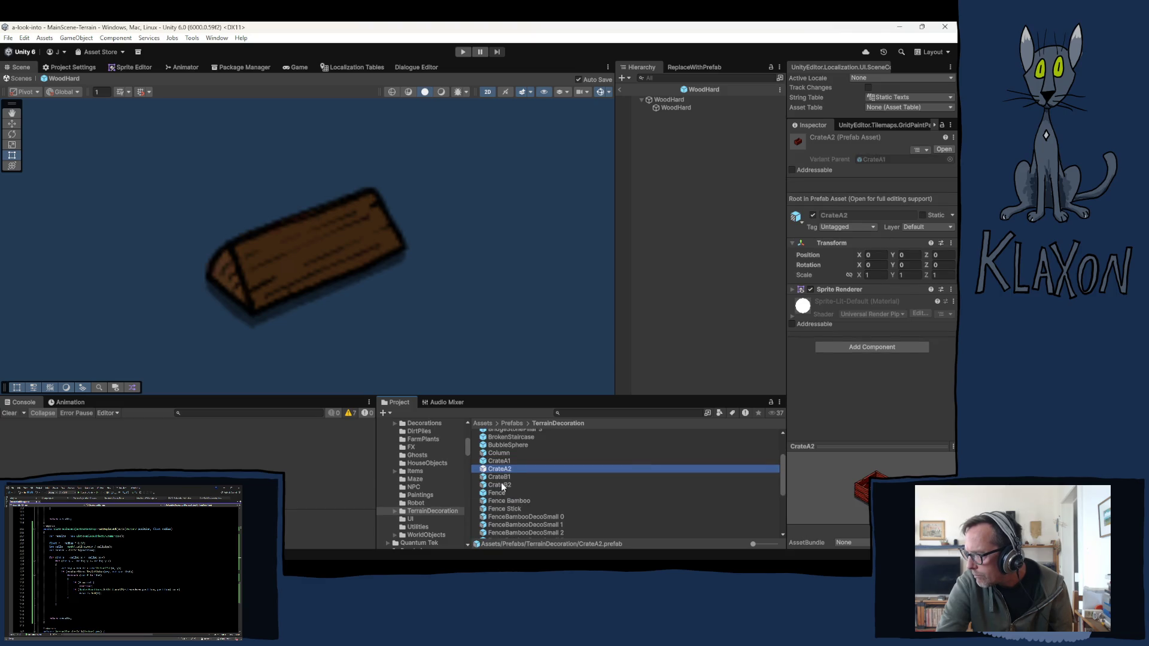
click(508, 494)
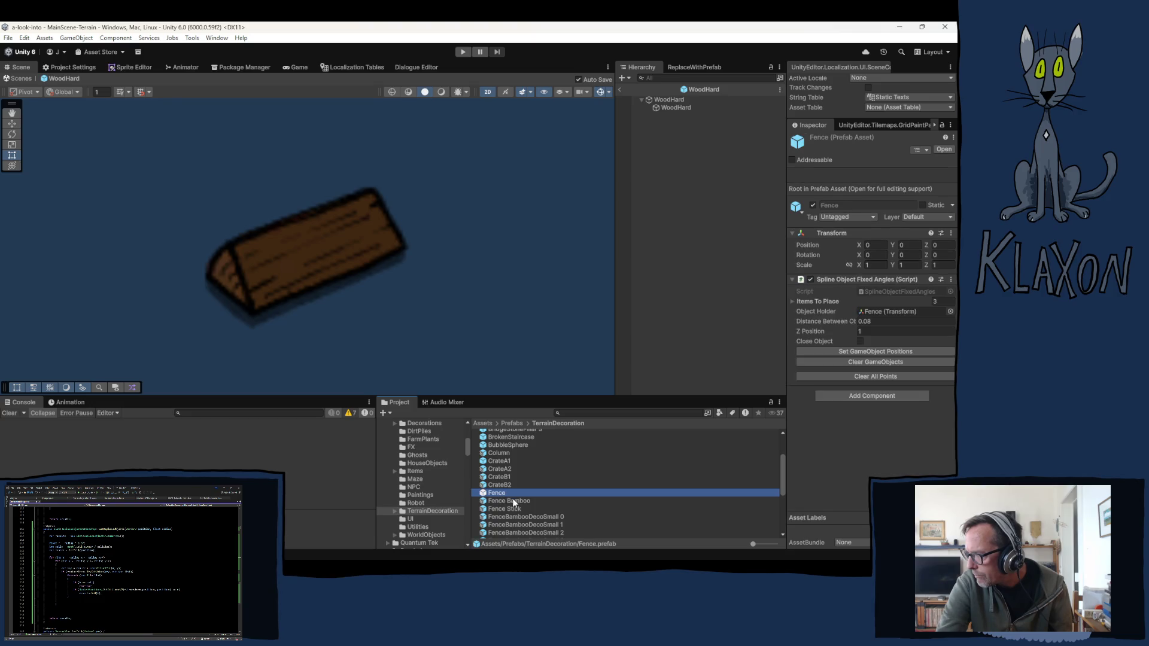
click(508, 501)
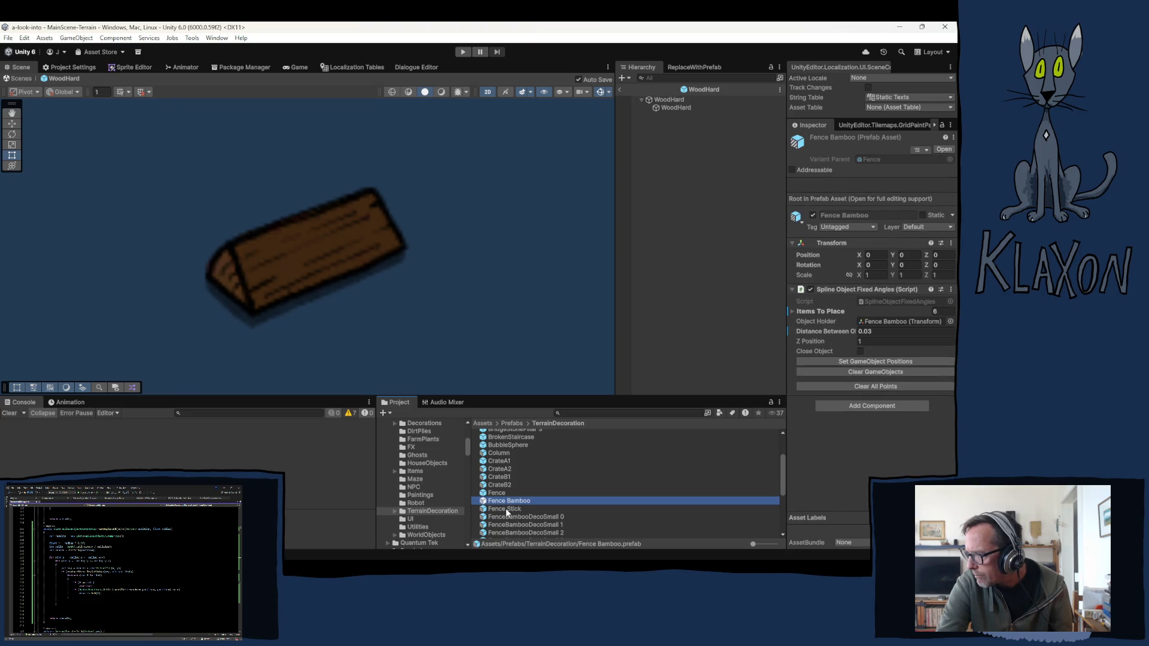
click(504, 510)
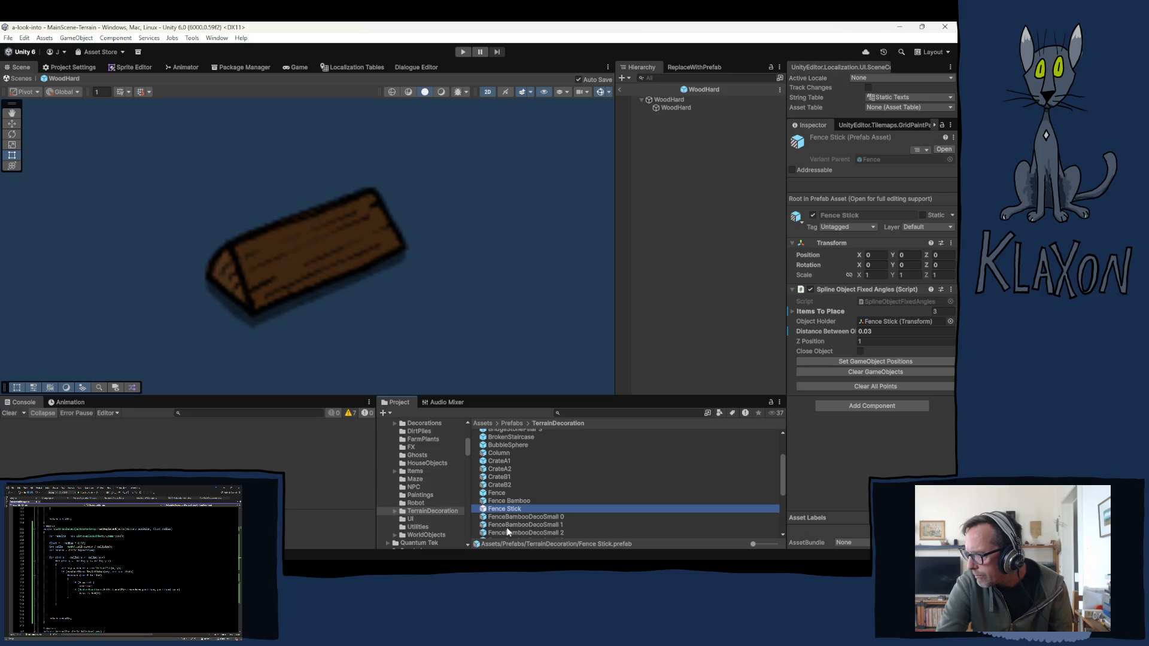
scroll(507, 520, down, 5)
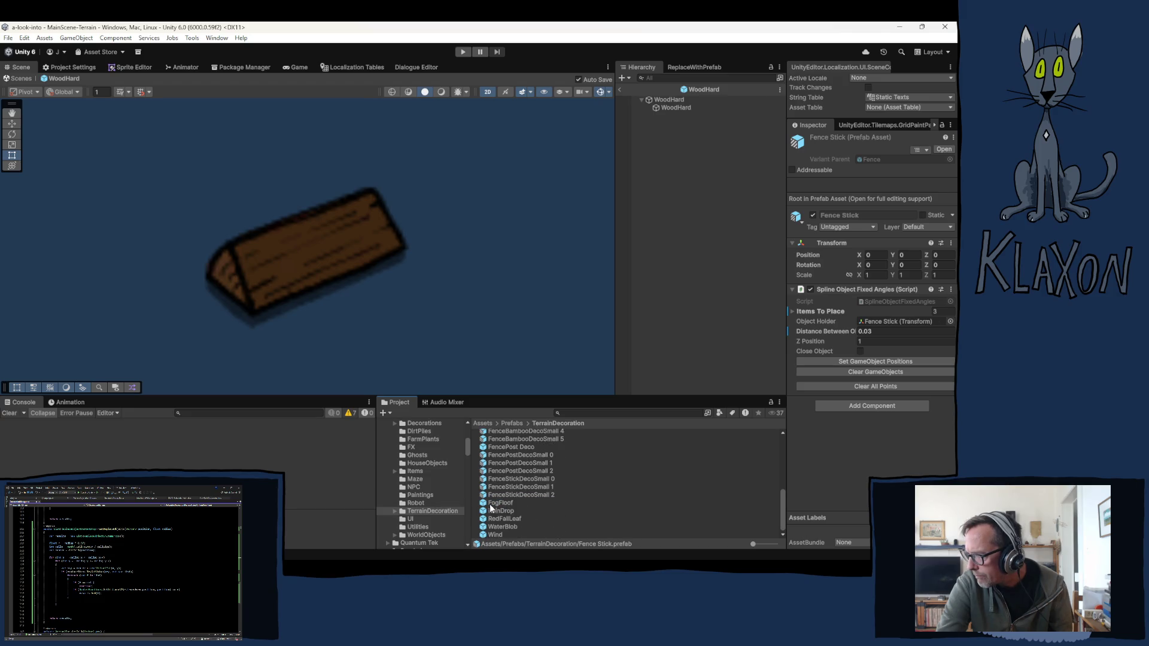
click(422, 534)
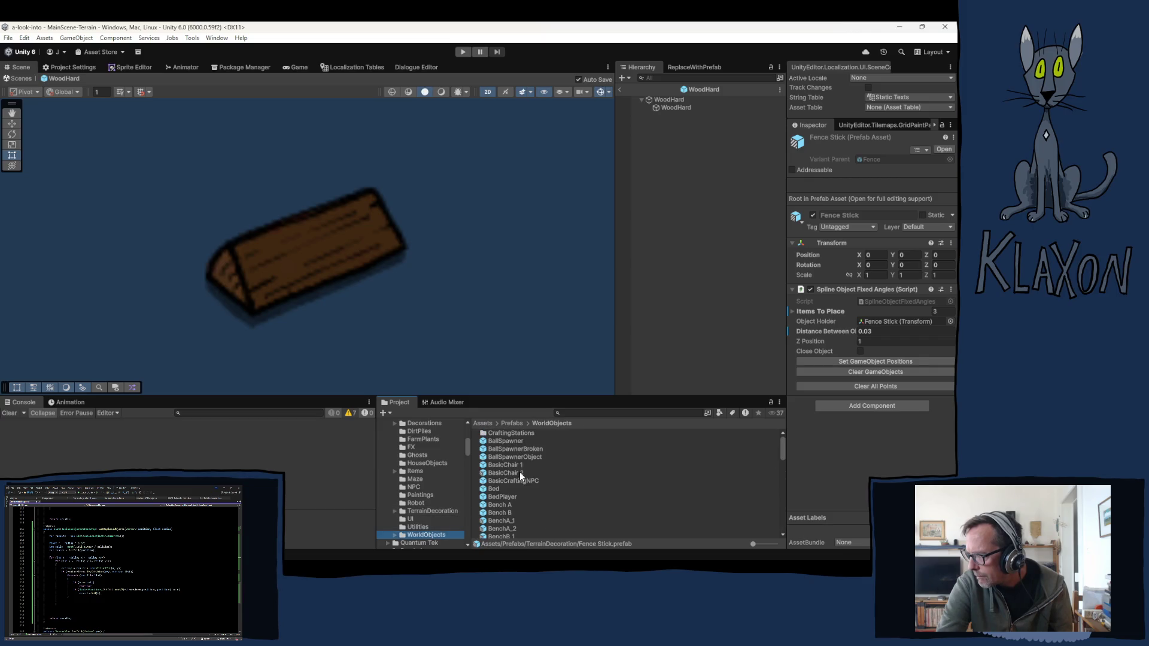
Step: Inspect BallSpawner through BedPlayer, folding the long Interactable Chair and Bed scripts
click(501, 441)
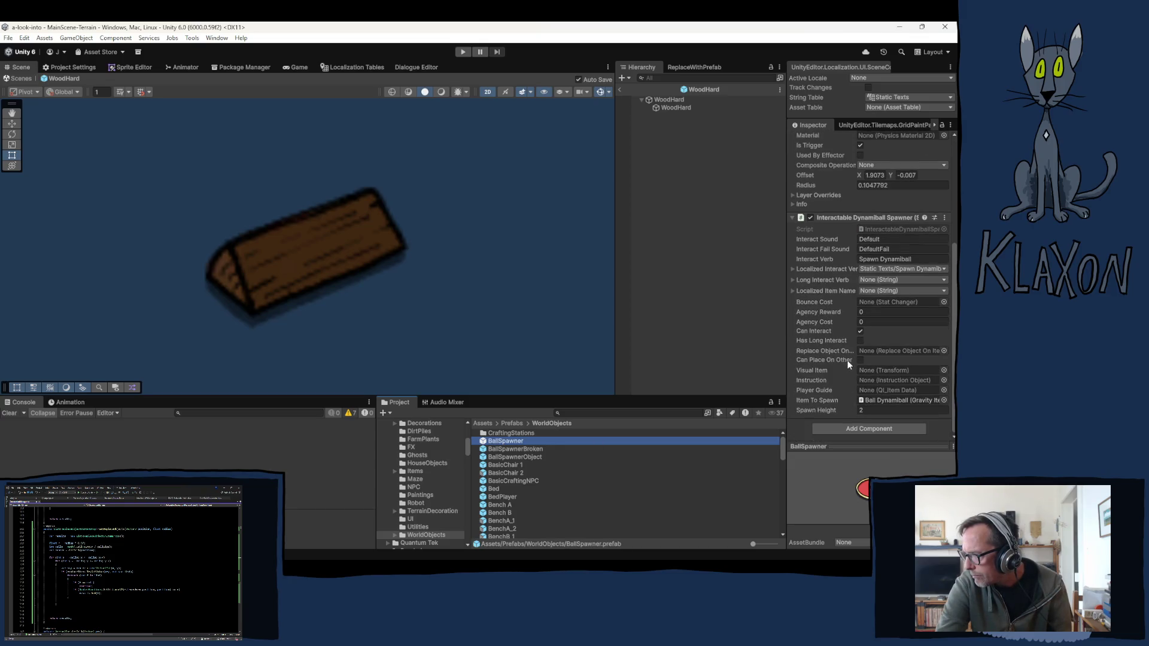
click(500, 449)
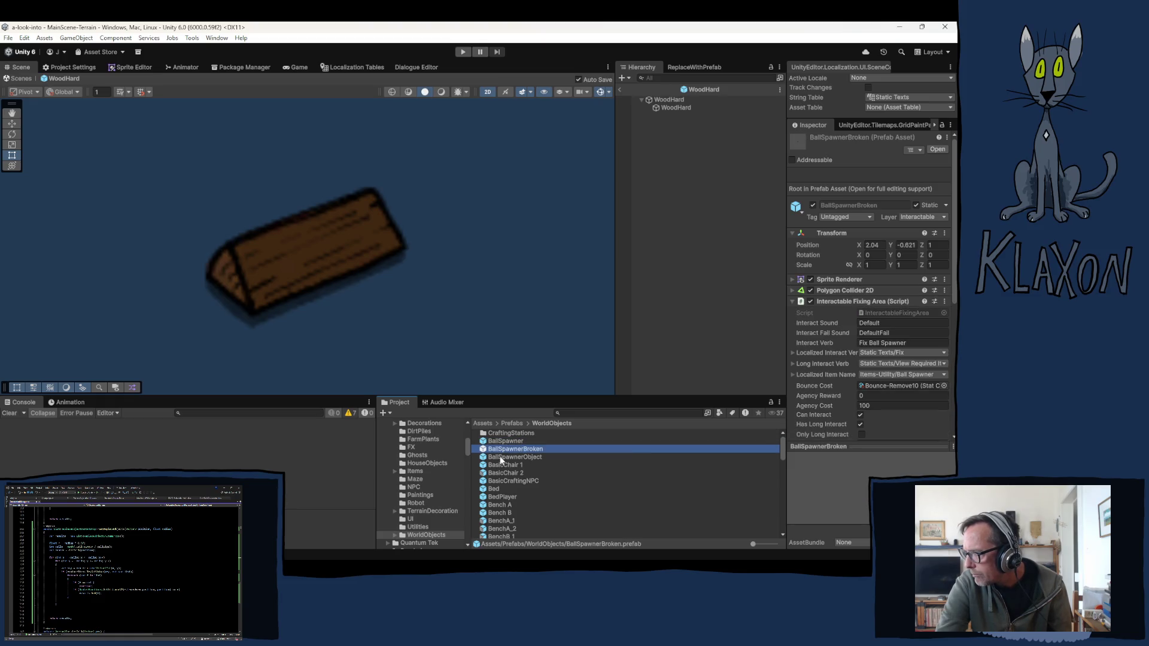
scroll(828, 387, down, 4)
scroll(827, 387, down, 1)
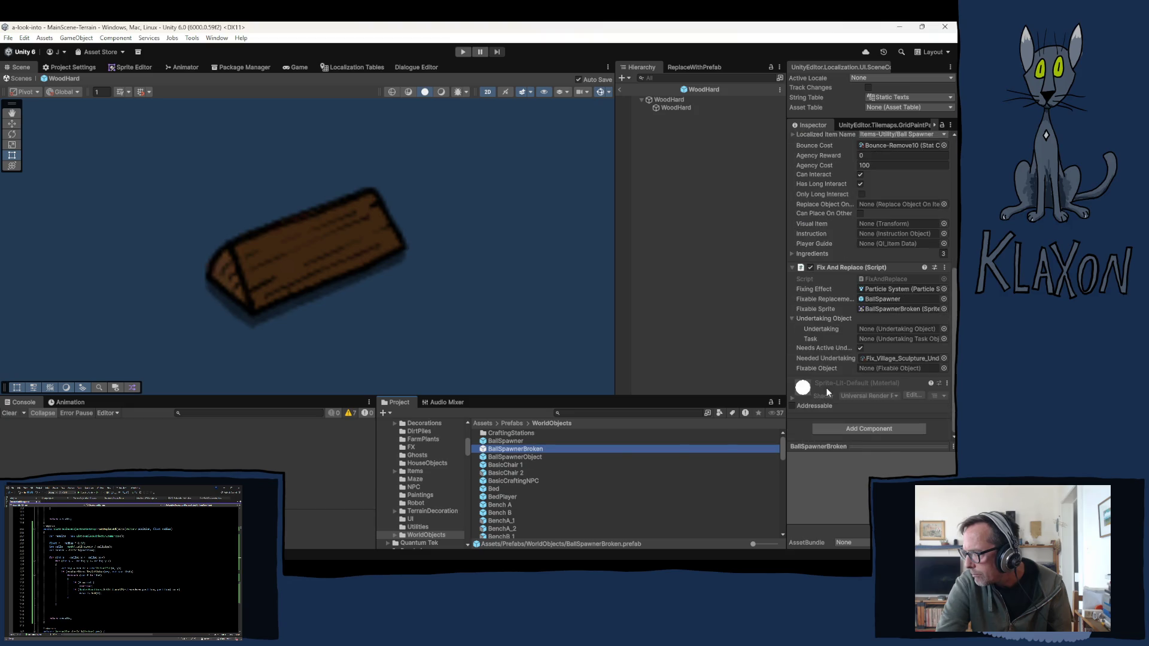
click(500, 466)
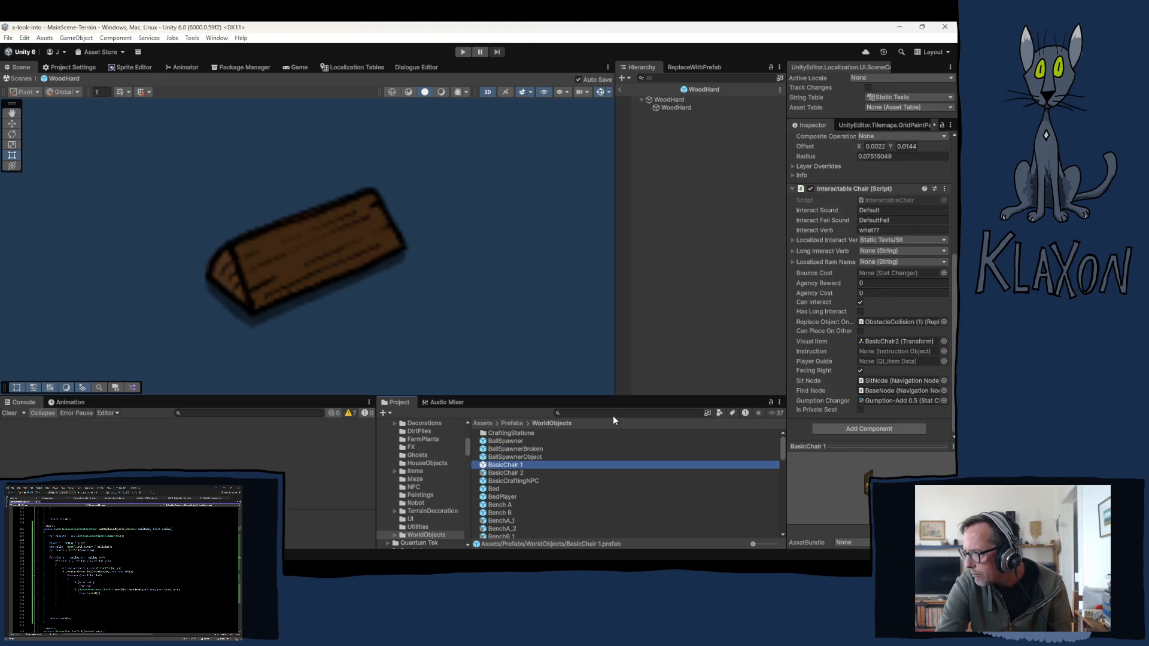
click(837, 187)
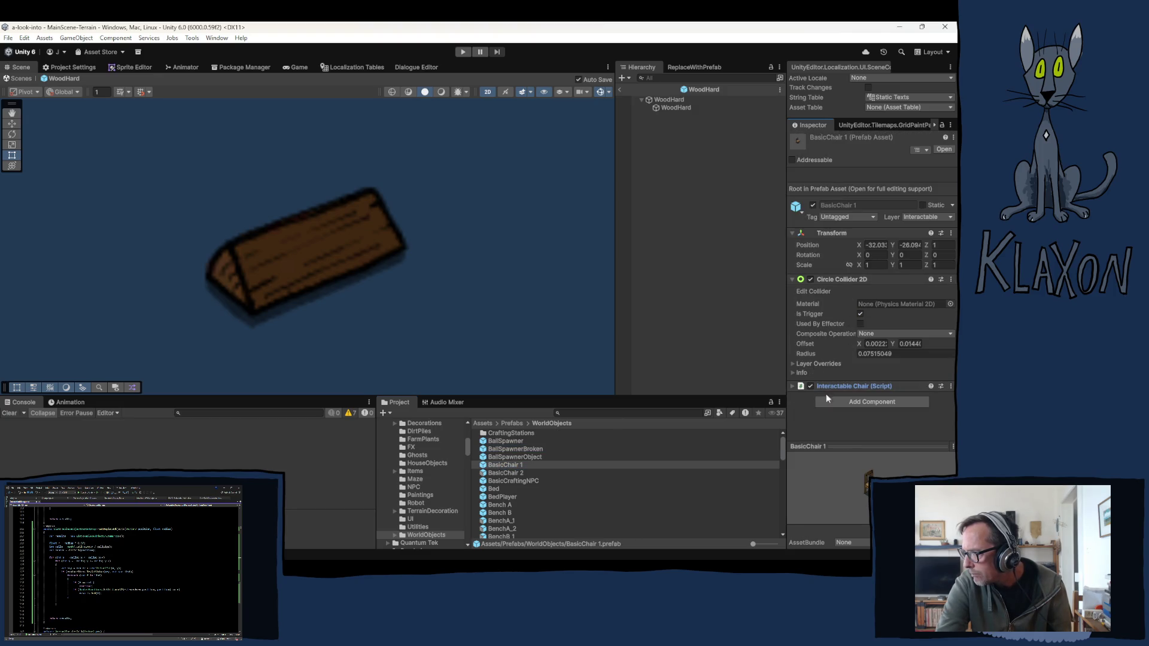
click(501, 473)
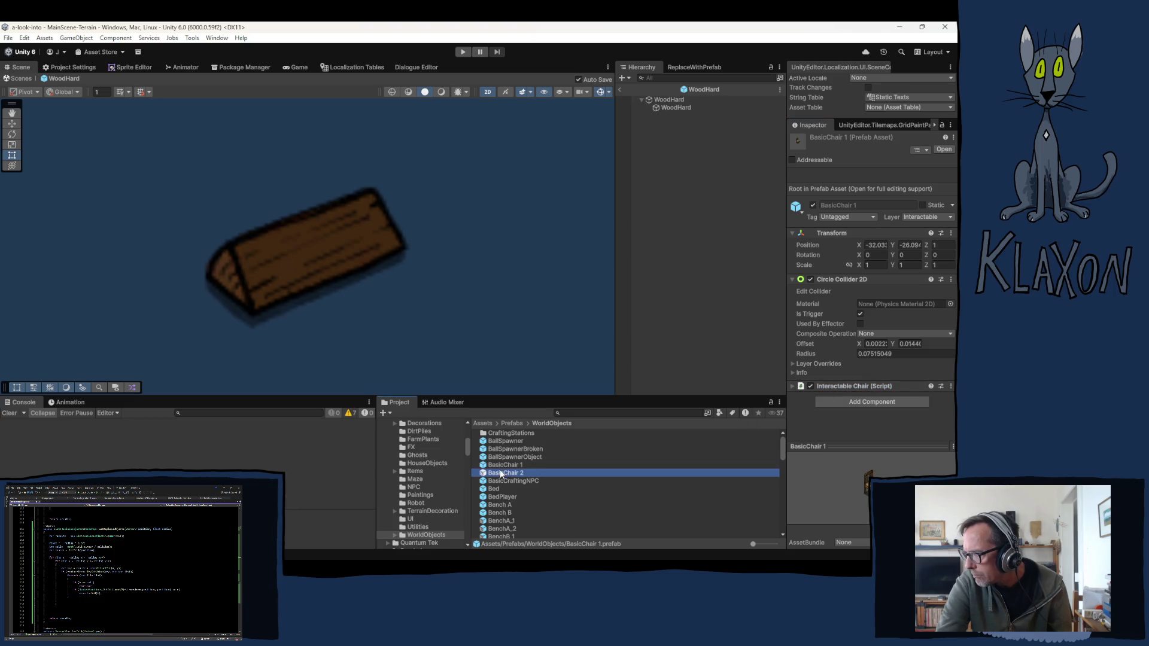
click(498, 480)
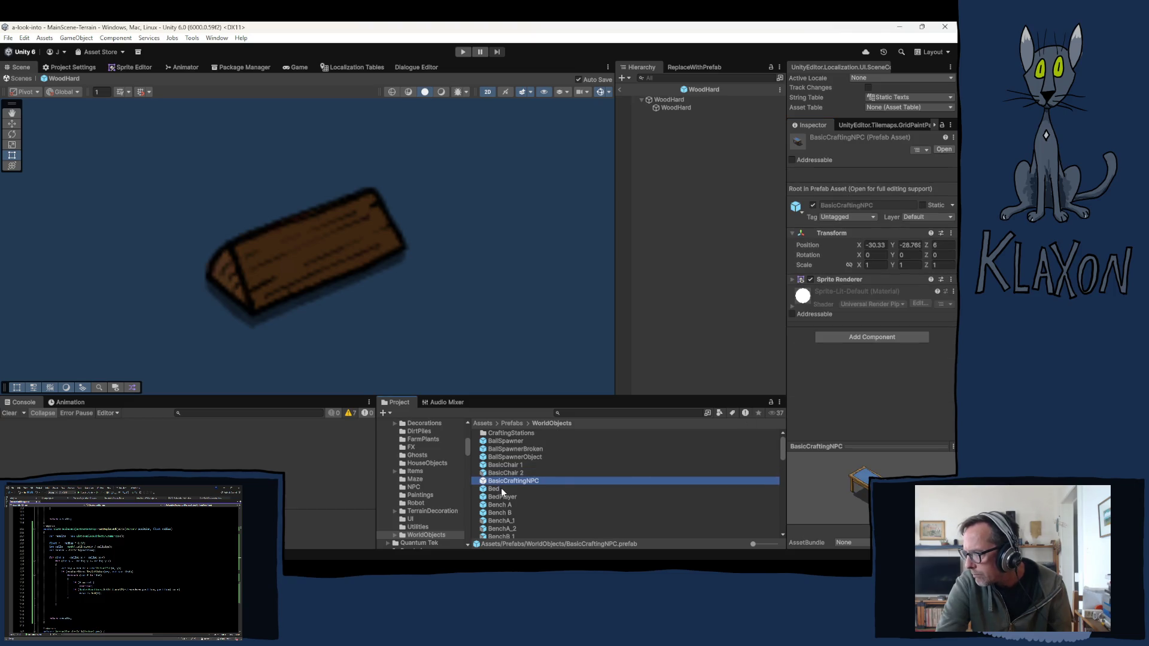
click(501, 489)
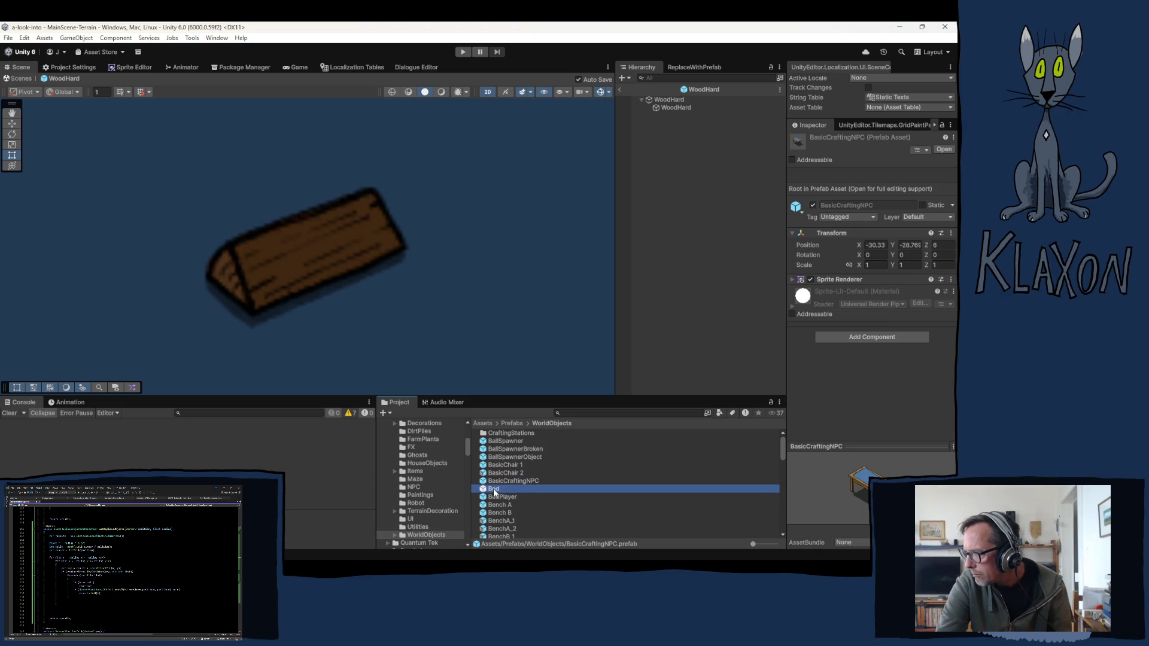
click(494, 497)
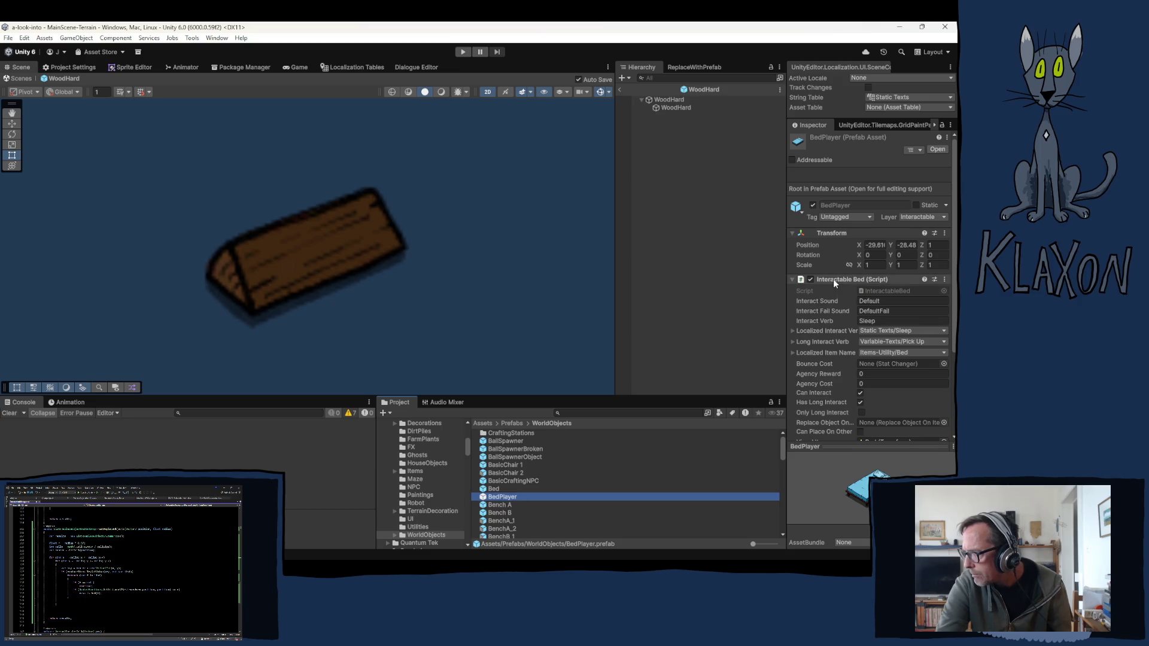
click(834, 279)
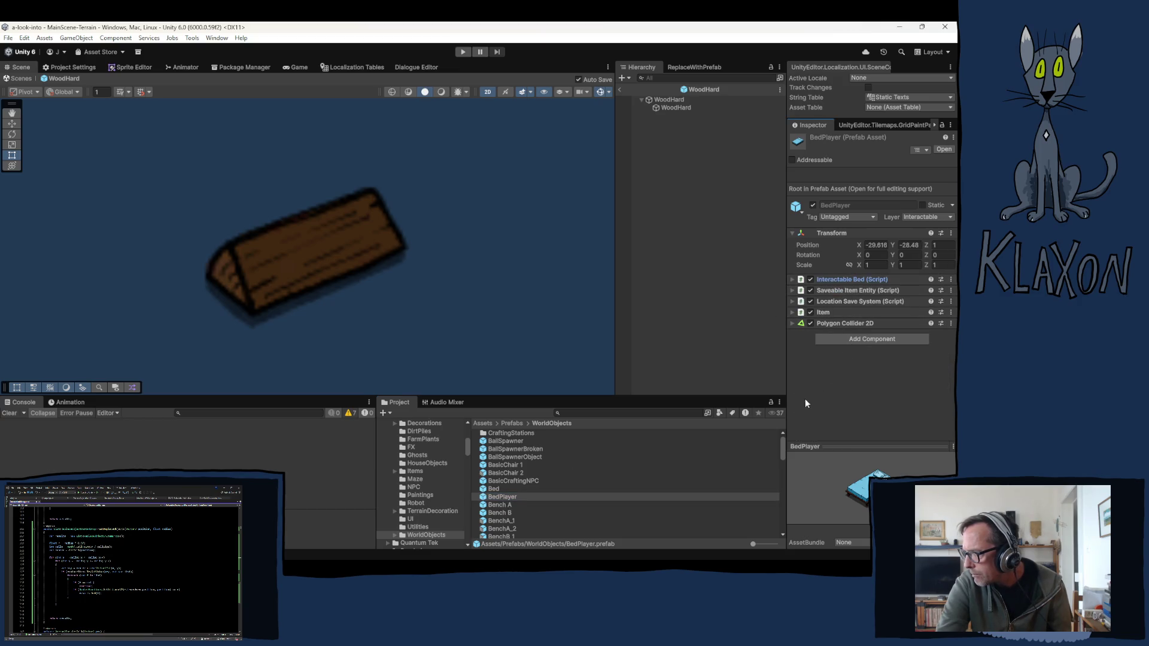
Step: Inspect the Bench A, Bench B, BenchA_1, BenchA_2 and Campfire prefabs
click(496, 508)
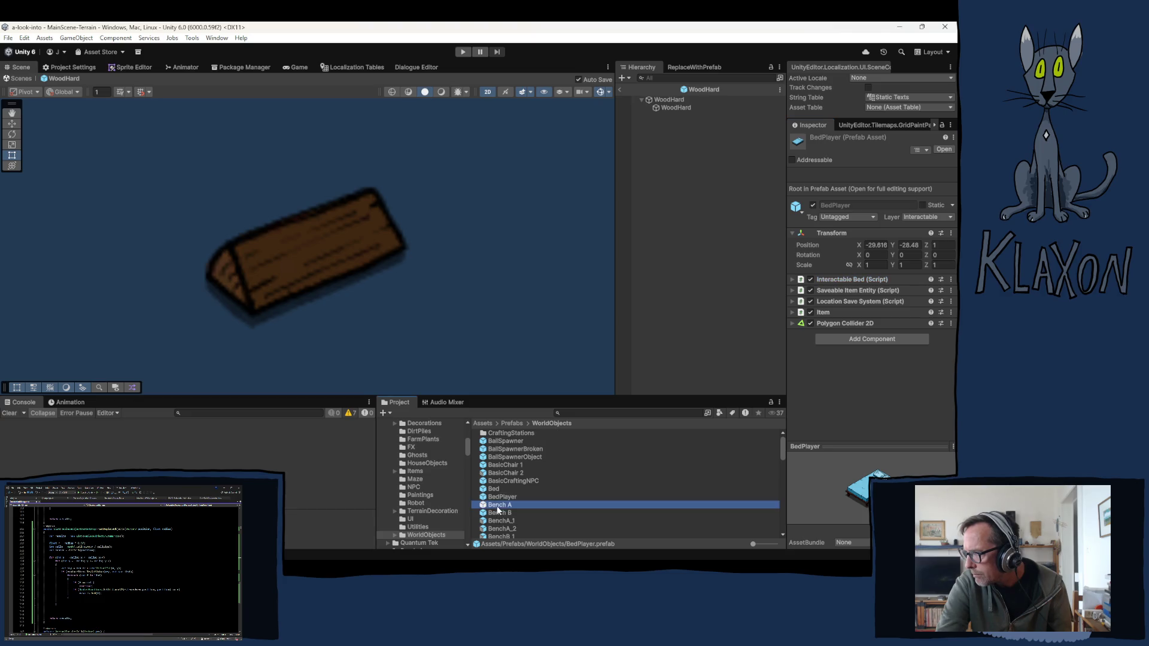
click(497, 513)
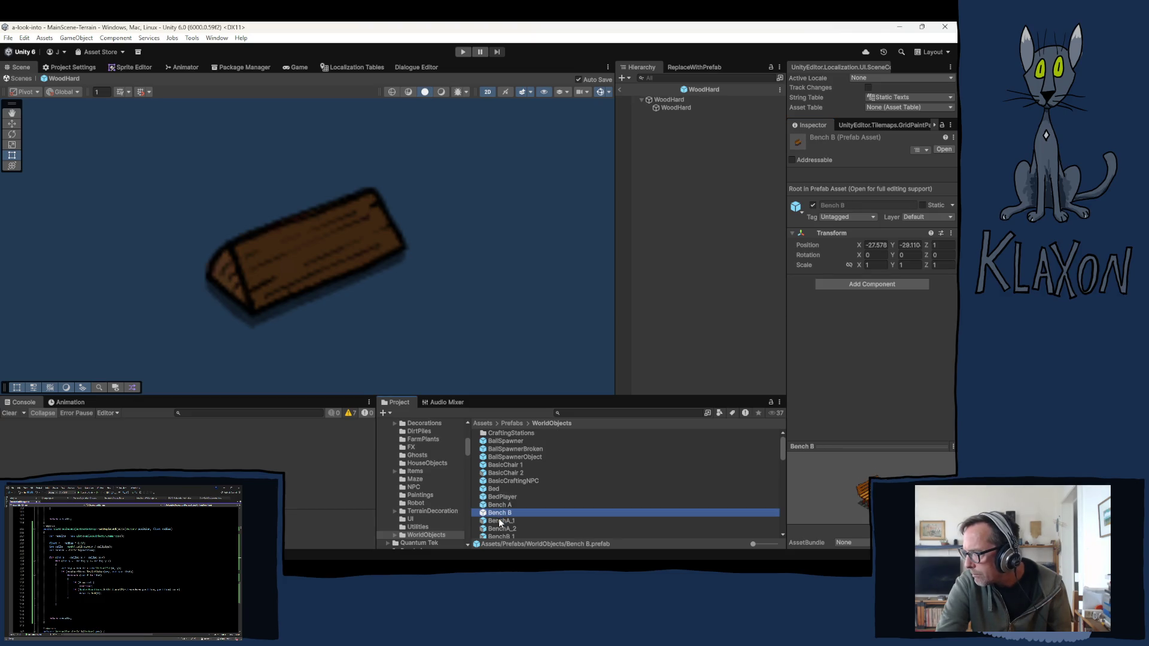
click(501, 522)
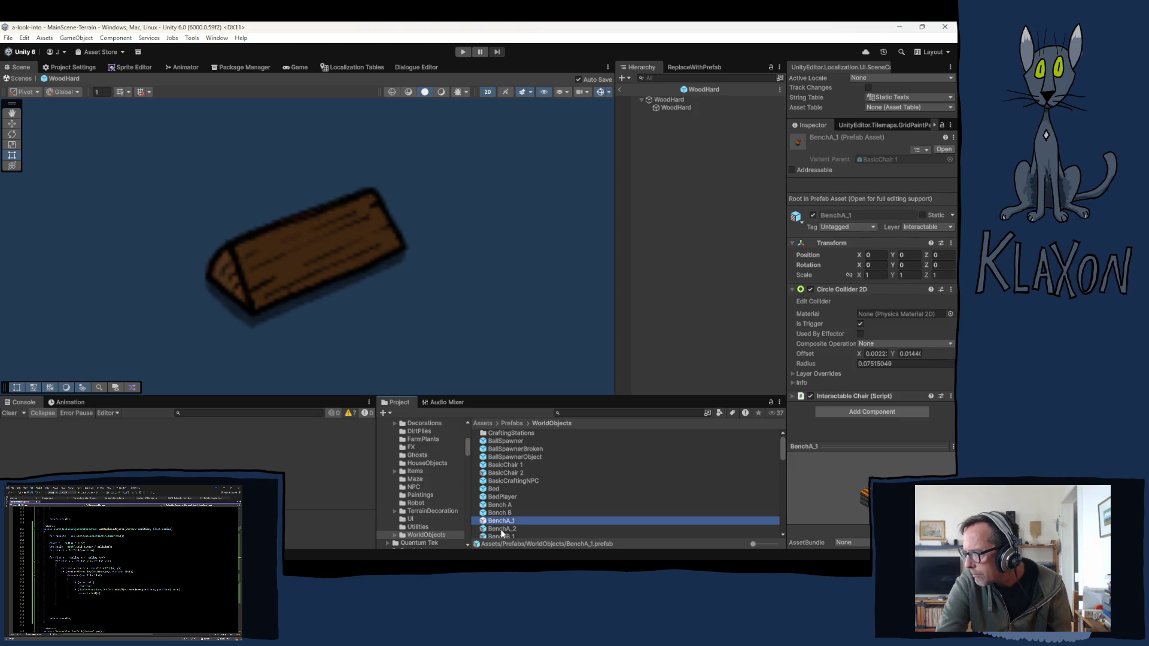
click(501, 529)
scroll(512, 509, down, 5)
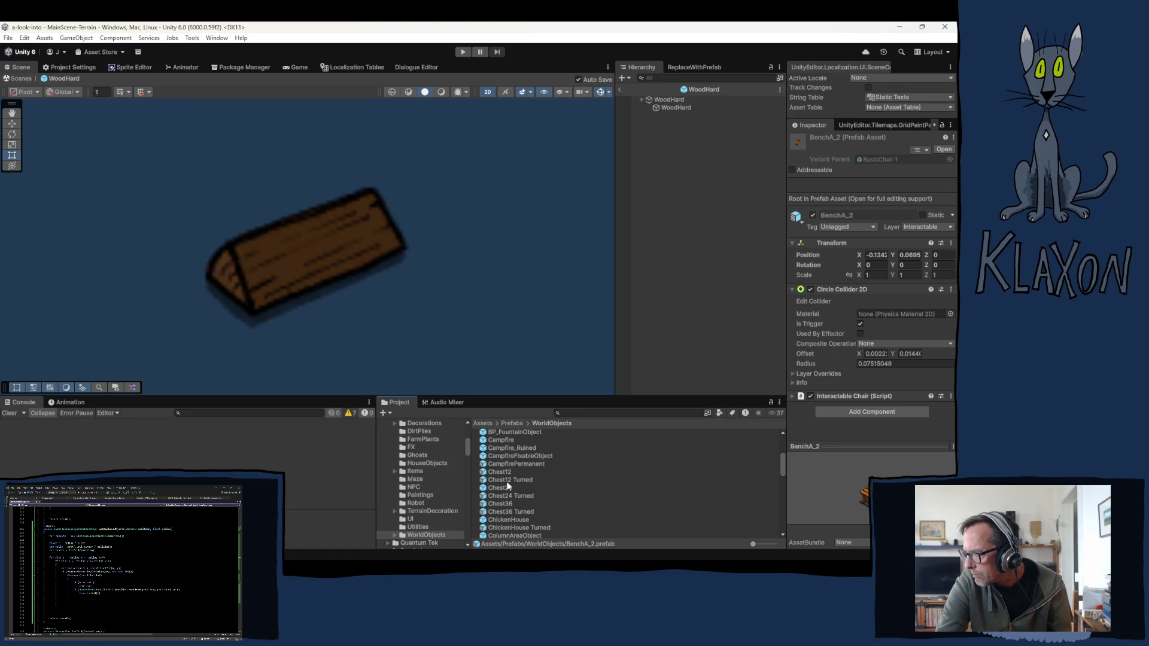
scroll(507, 481, up, 2)
click(501, 470)
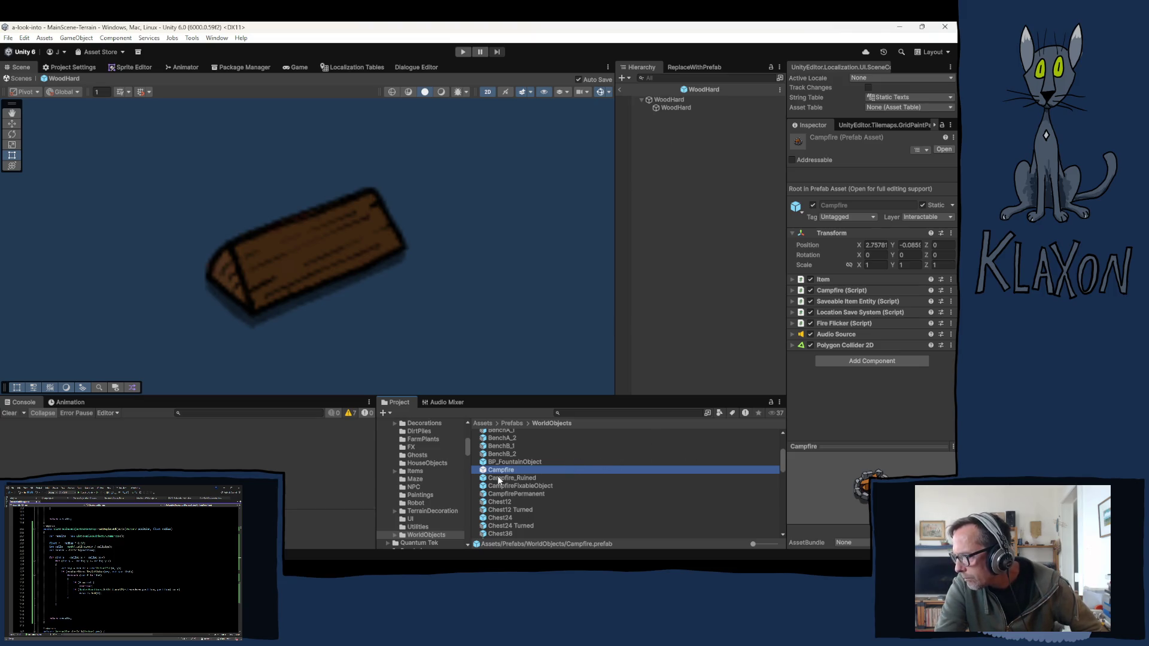
scroll(501, 454, up, 3)
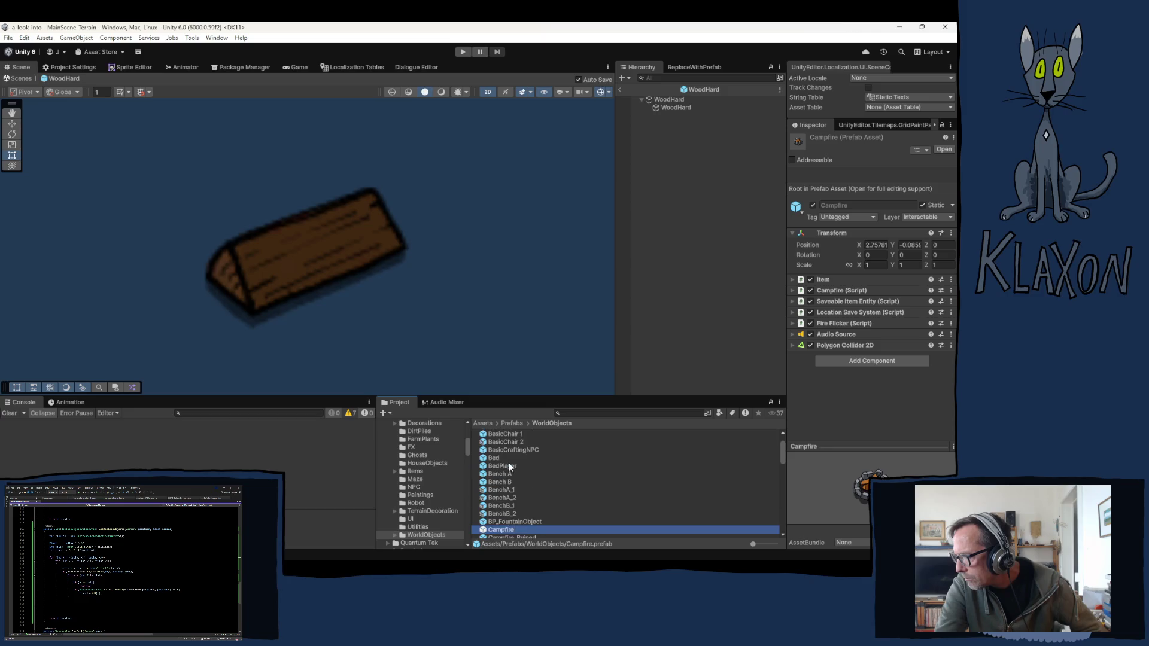
click(489, 457)
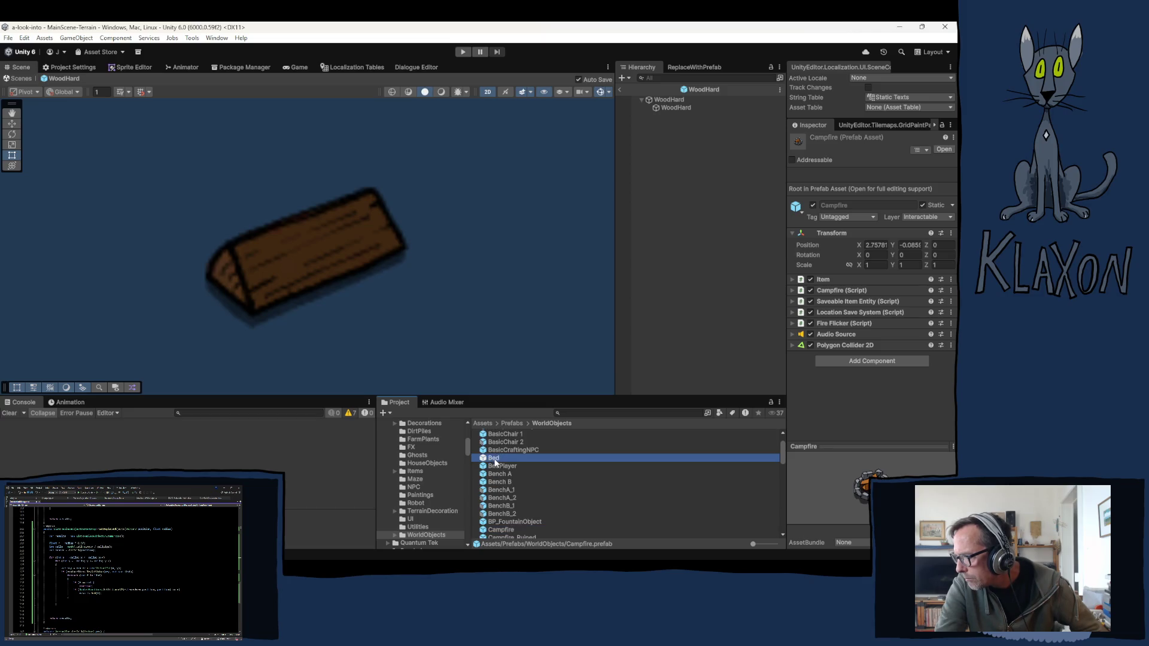
Step: Open the Bed prefab and check Bed_01, Bed_03 and its root, then open Campfire
double_click(495, 459)
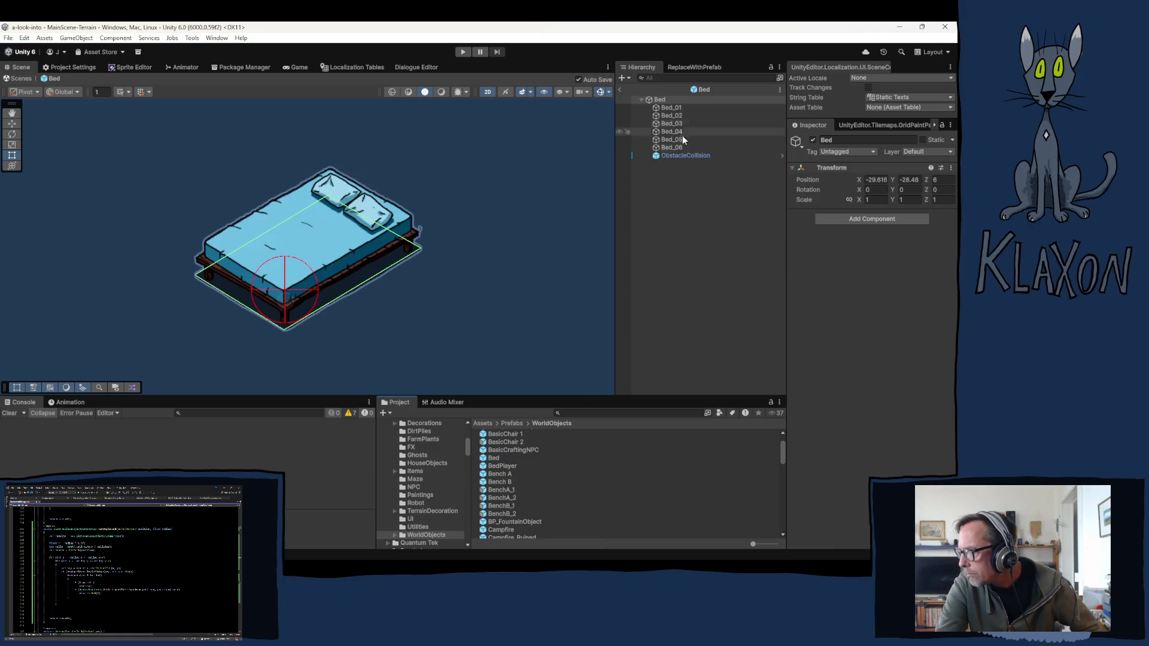
click(669, 107)
click(669, 123)
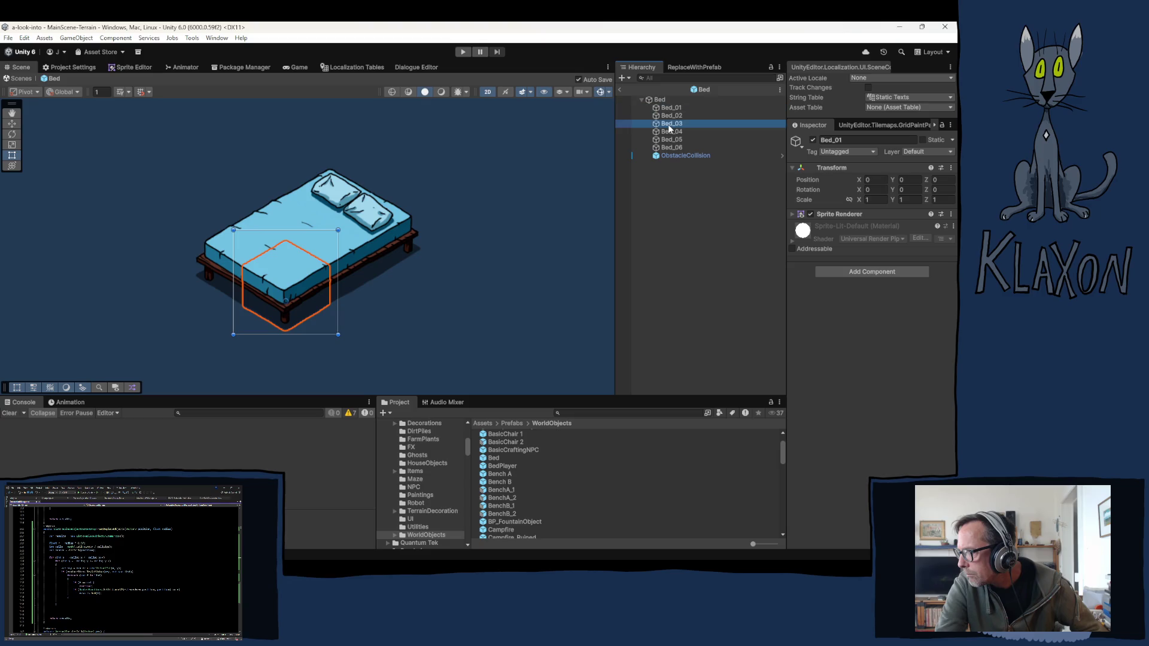
click(659, 100)
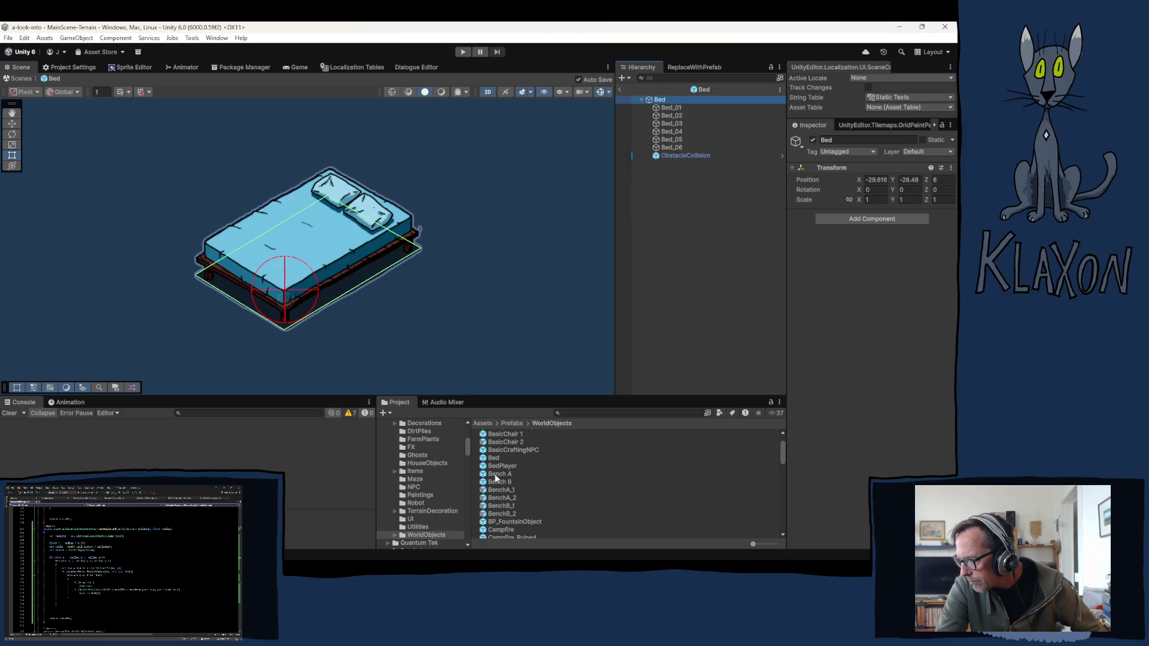
scroll(503, 485, down, 2)
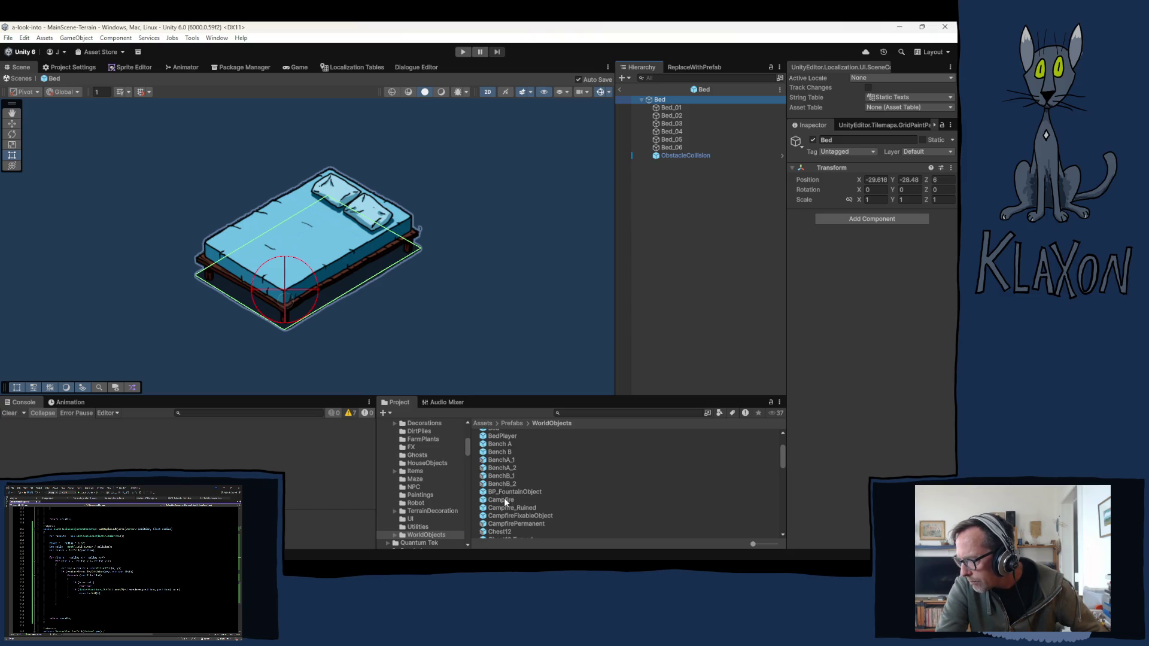
click(504, 499)
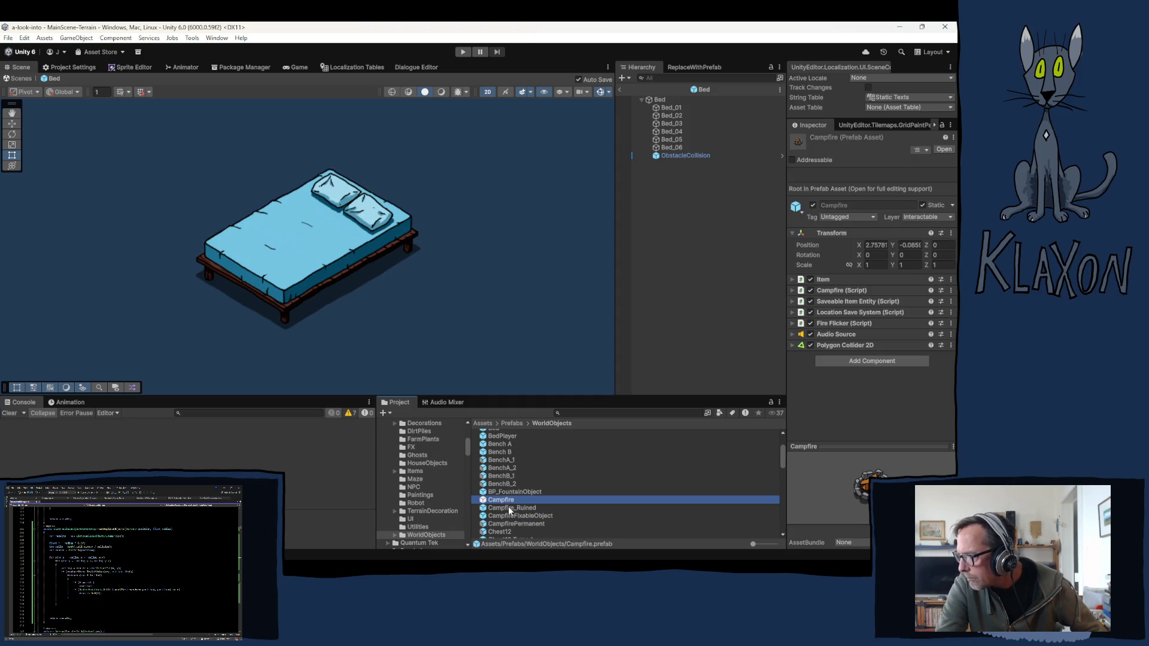
double_click(505, 501)
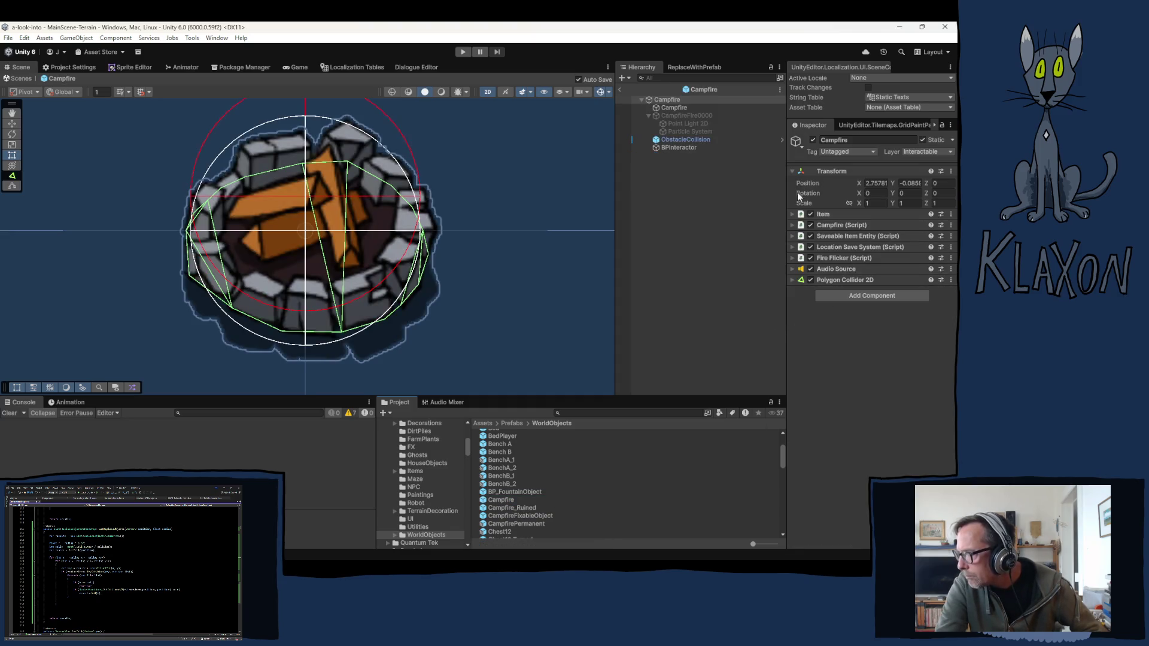
Step: Inspect the Campfire, BPInteractor and ObstacleCollision children, confirming ObstacleCollision's Replace Radius 0.1, offset 0
click(674, 109)
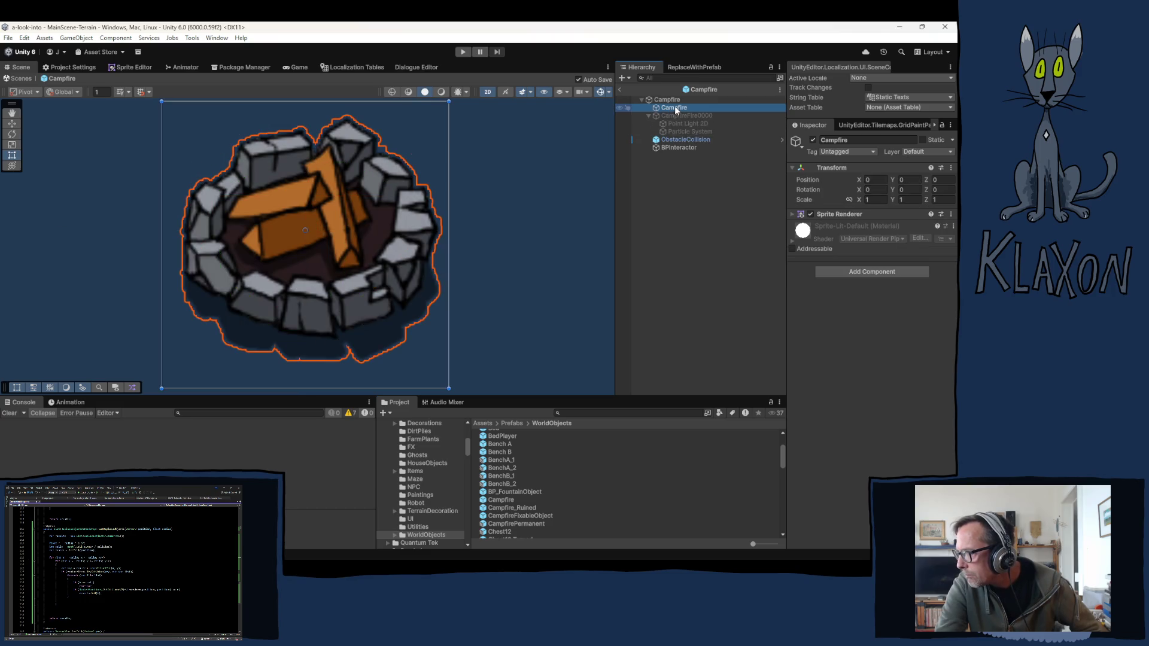
click(678, 147)
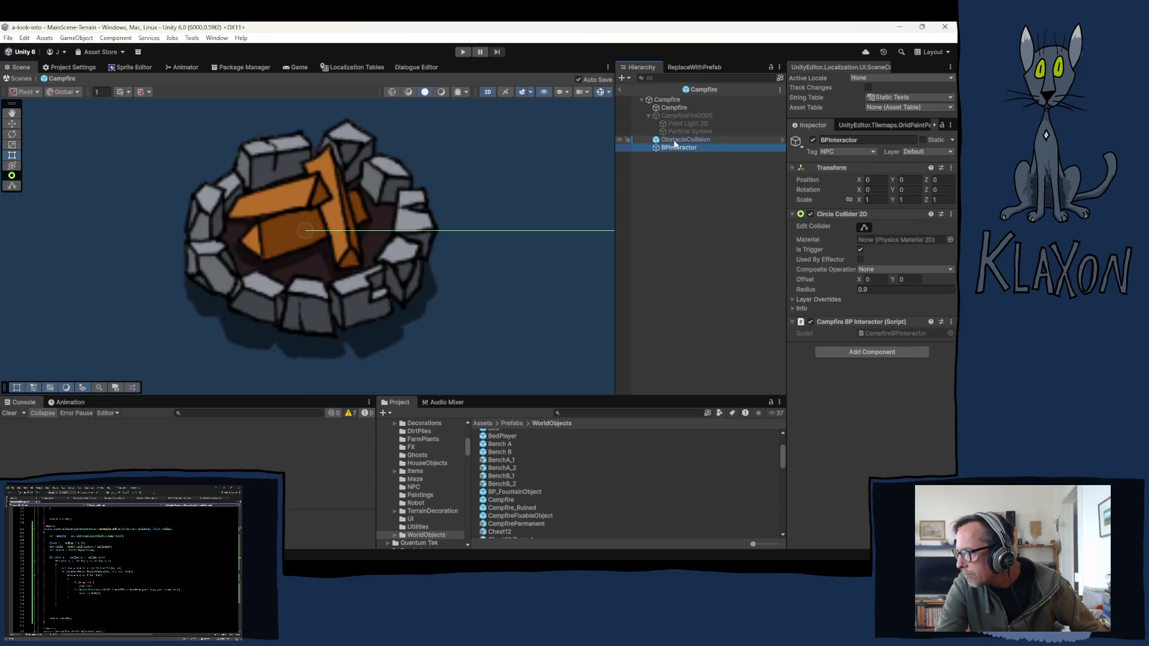
click(676, 141)
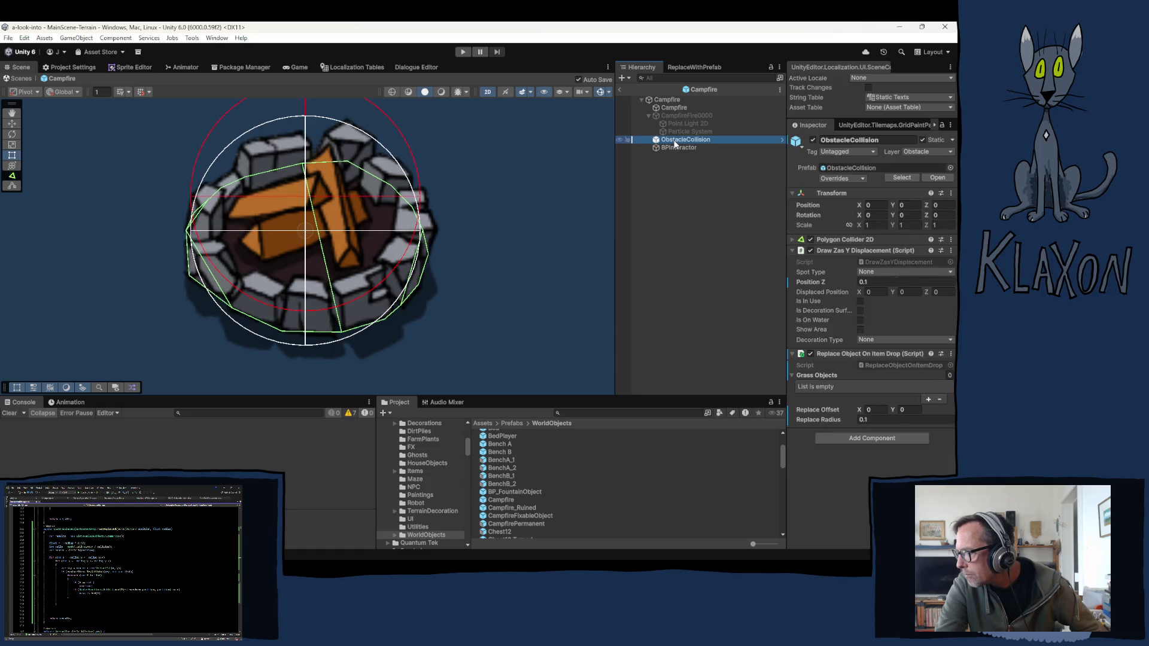
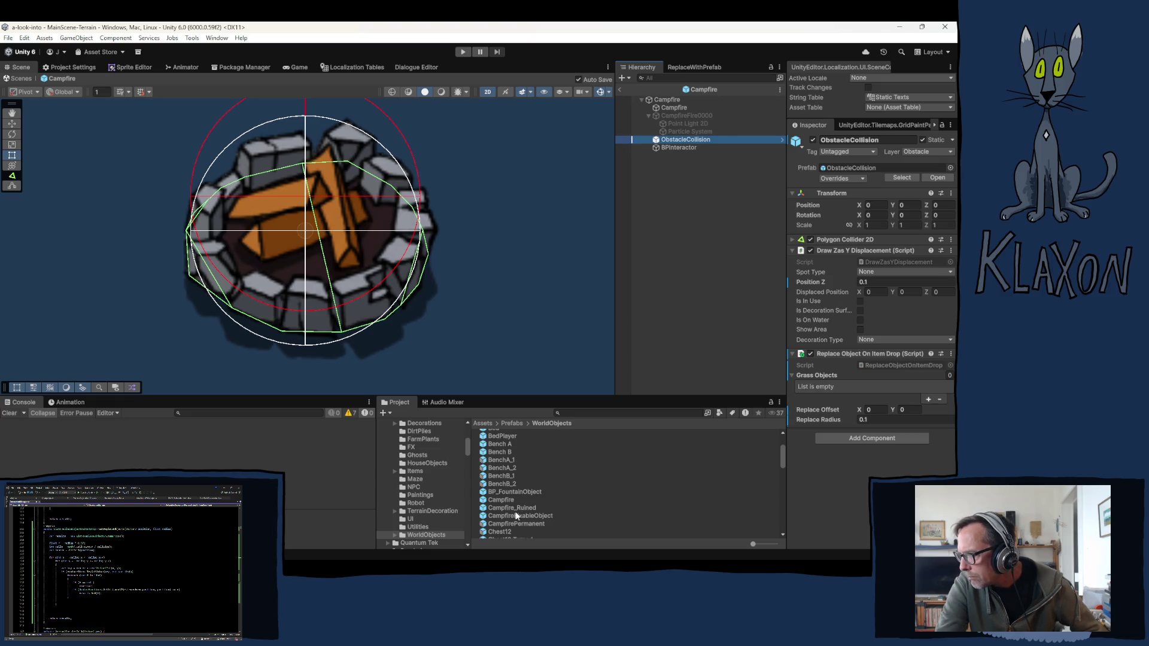
Step: Open the Chest12 prefab and set its ObstacleCollision (1) Replace Radius to 0.08
scroll(545, 518, down, 2)
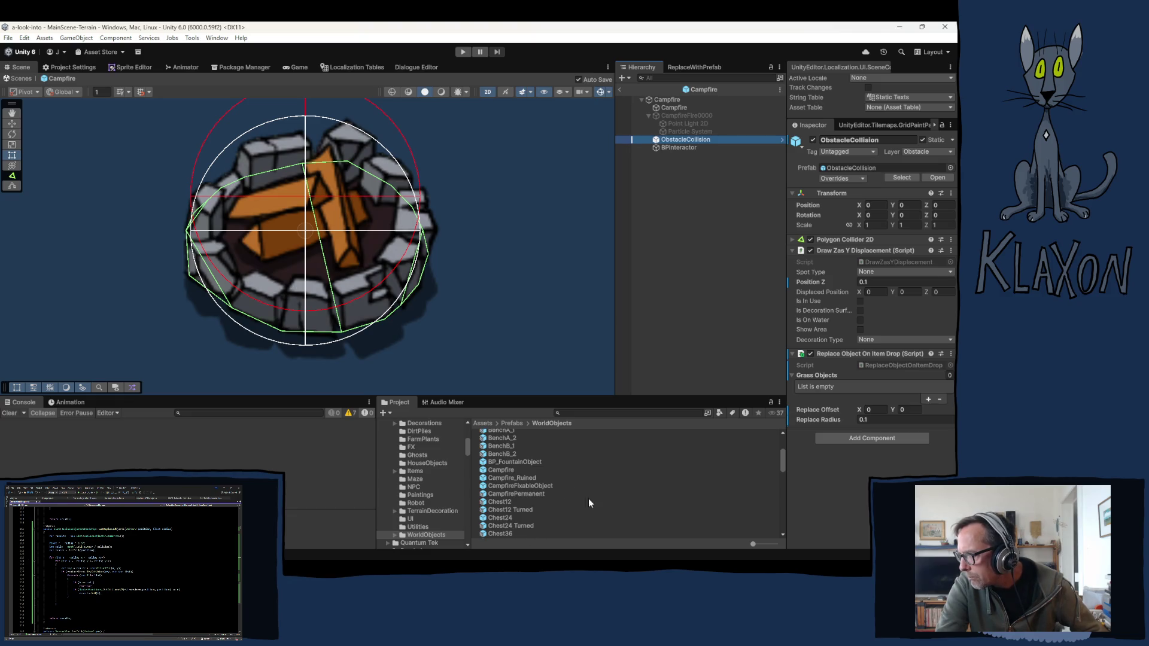
click(500, 503)
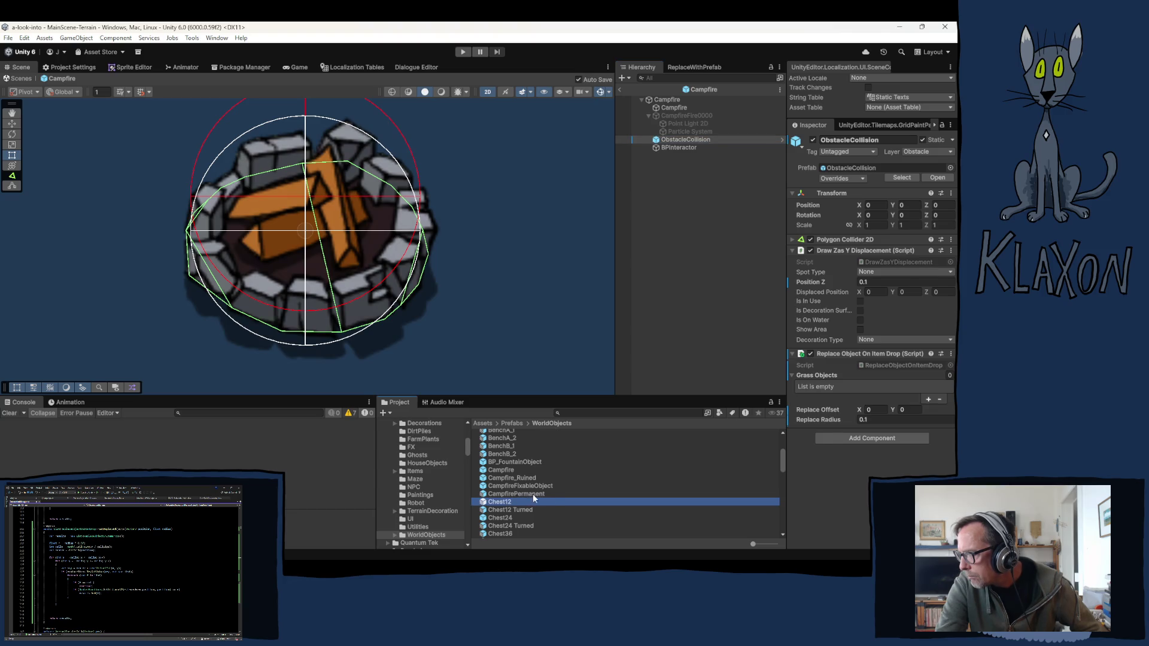
double_click(555, 503)
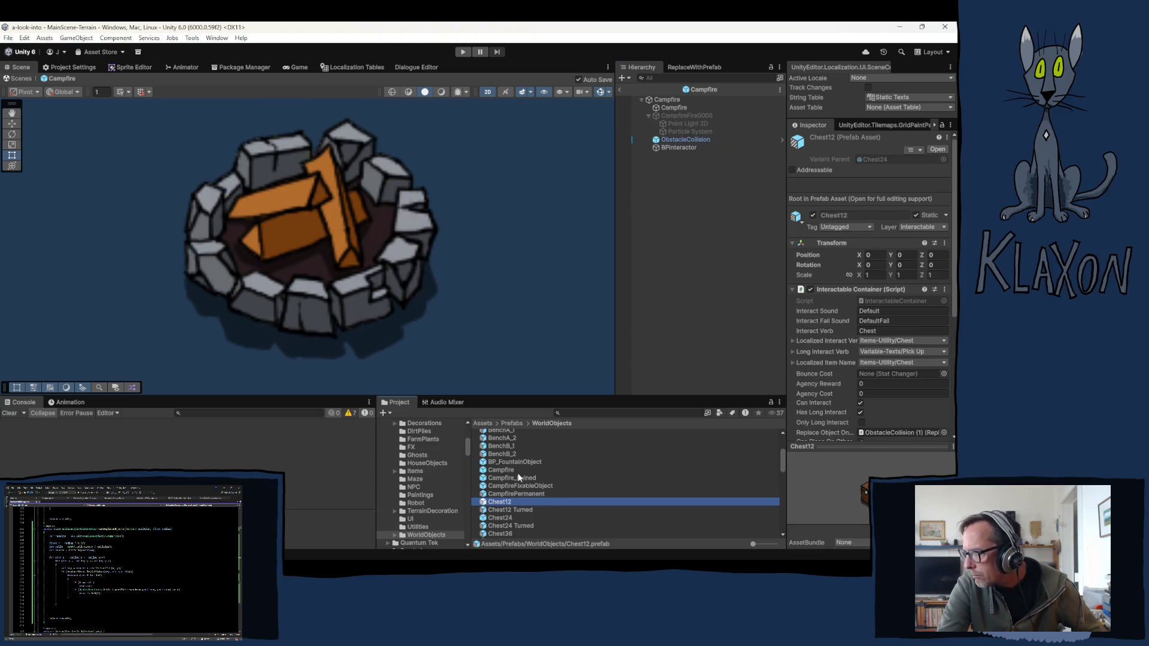
scroll(378, 289, down, 2)
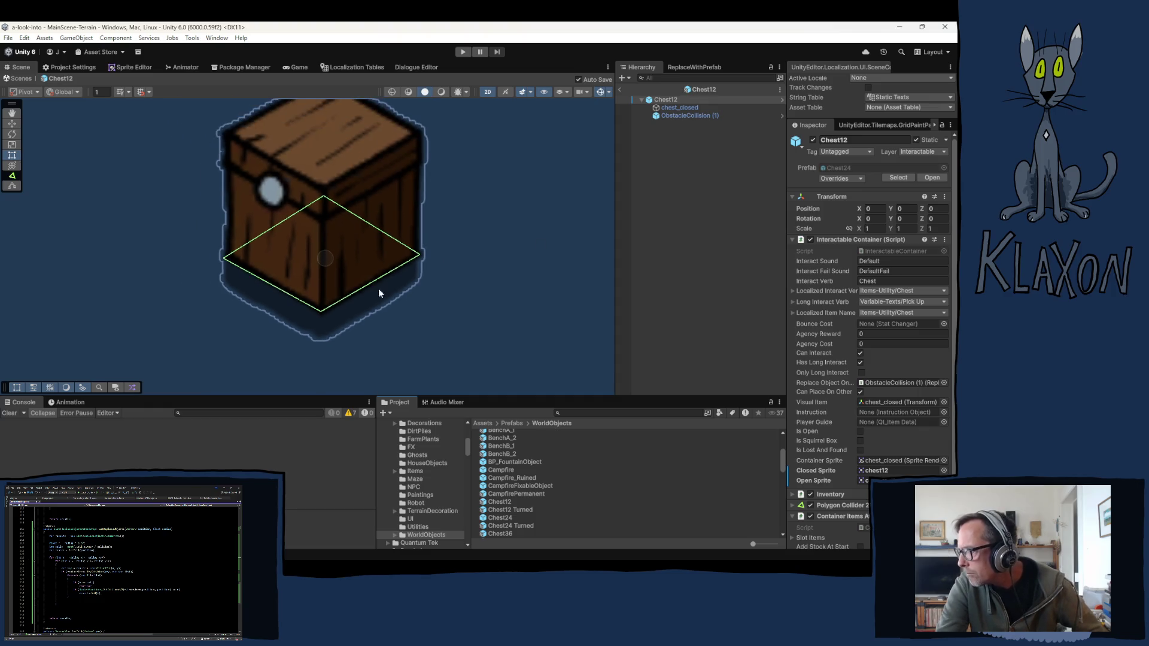
click(833, 240)
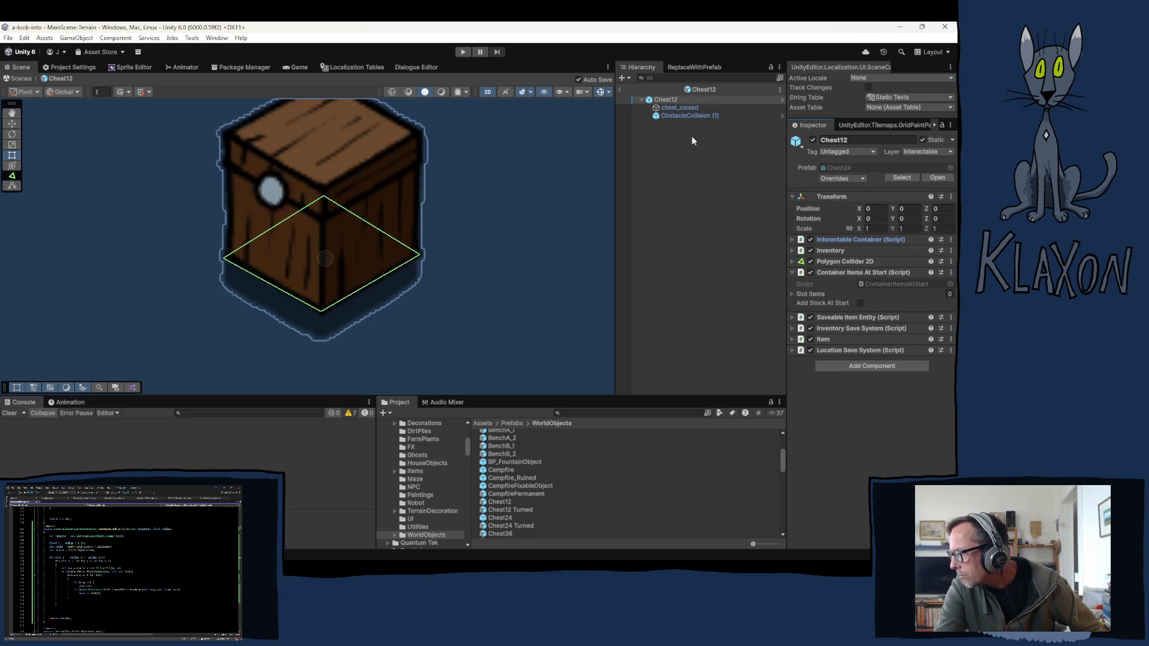
click(676, 108)
click(673, 113)
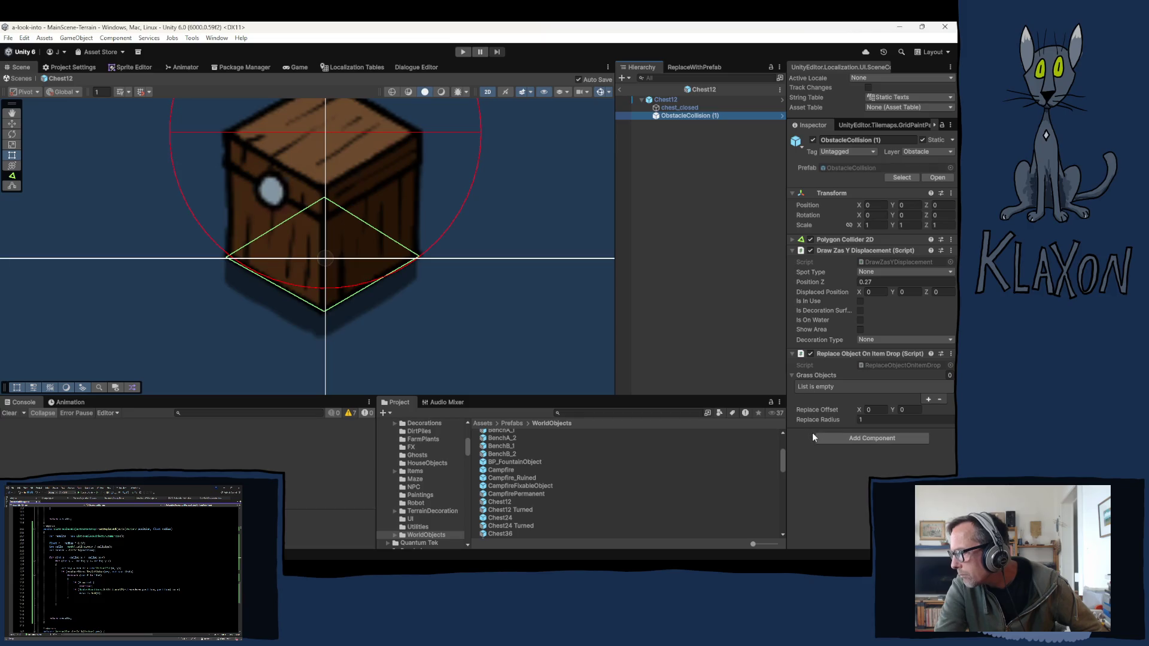
click(867, 421)
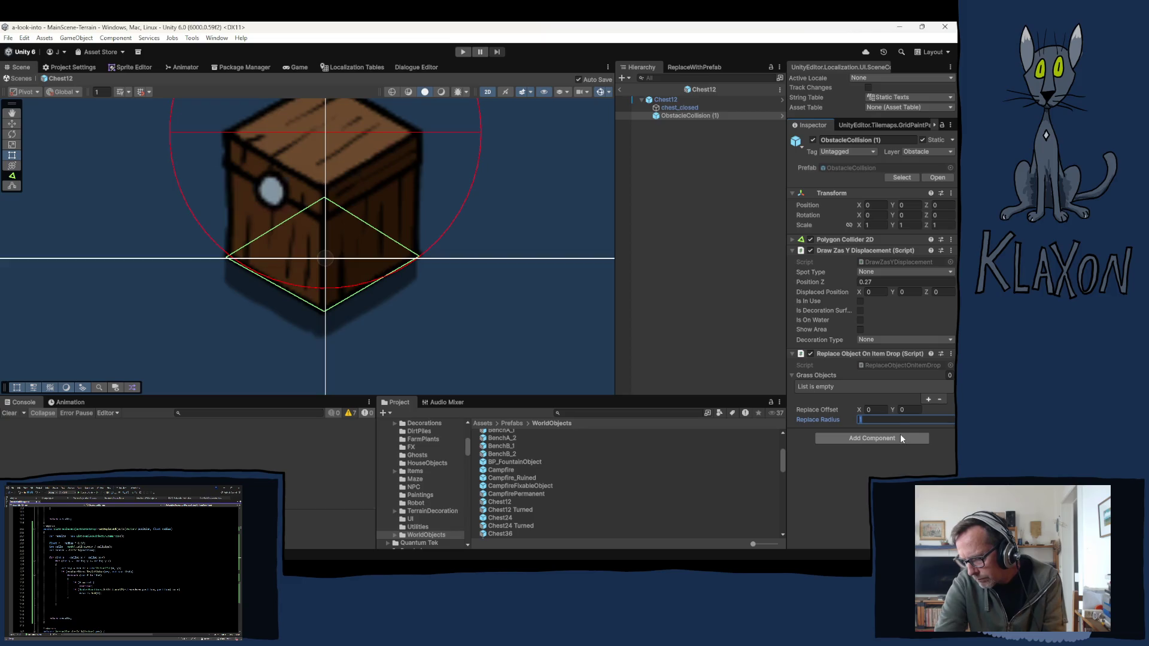
text(.0)
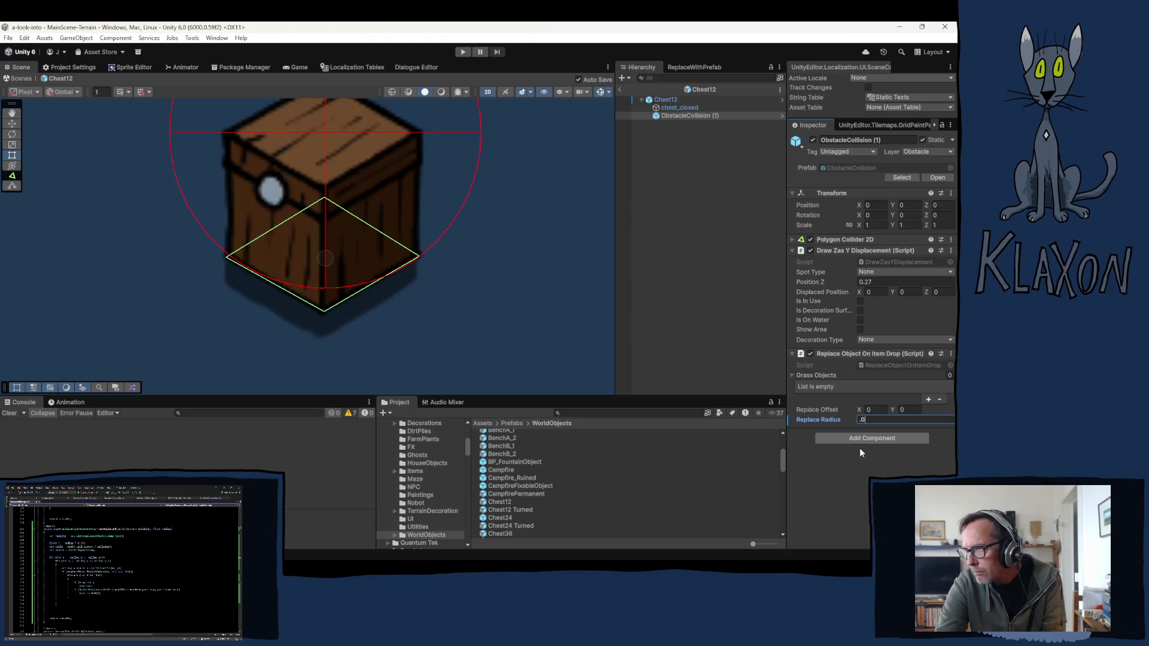
text(8)
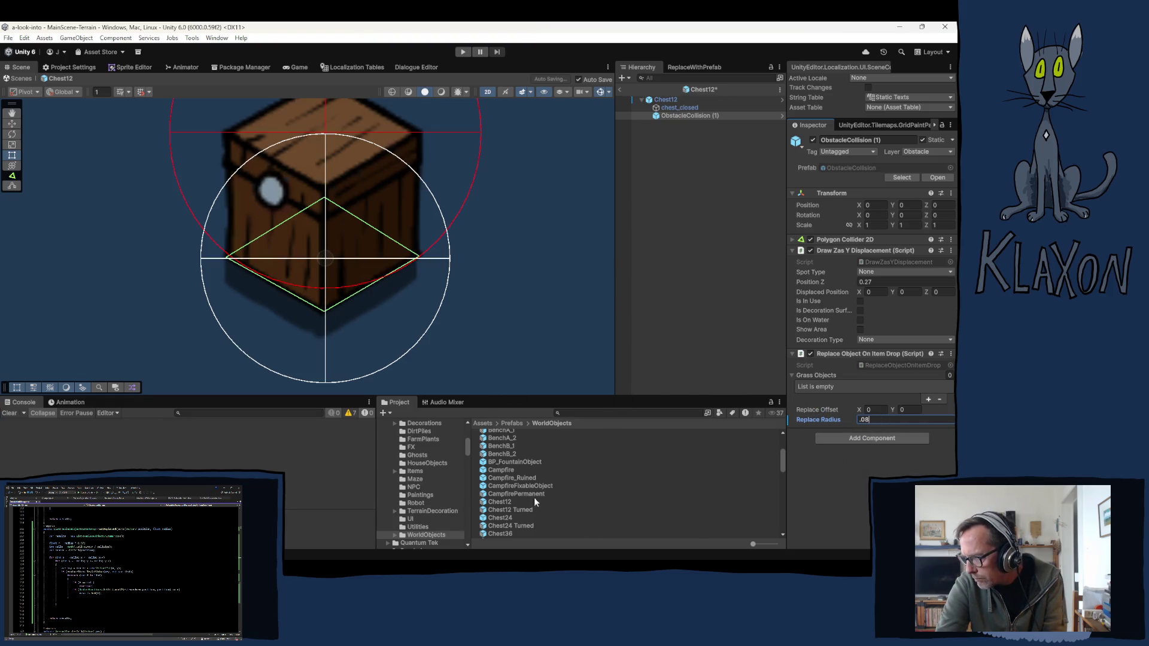
click(498, 518)
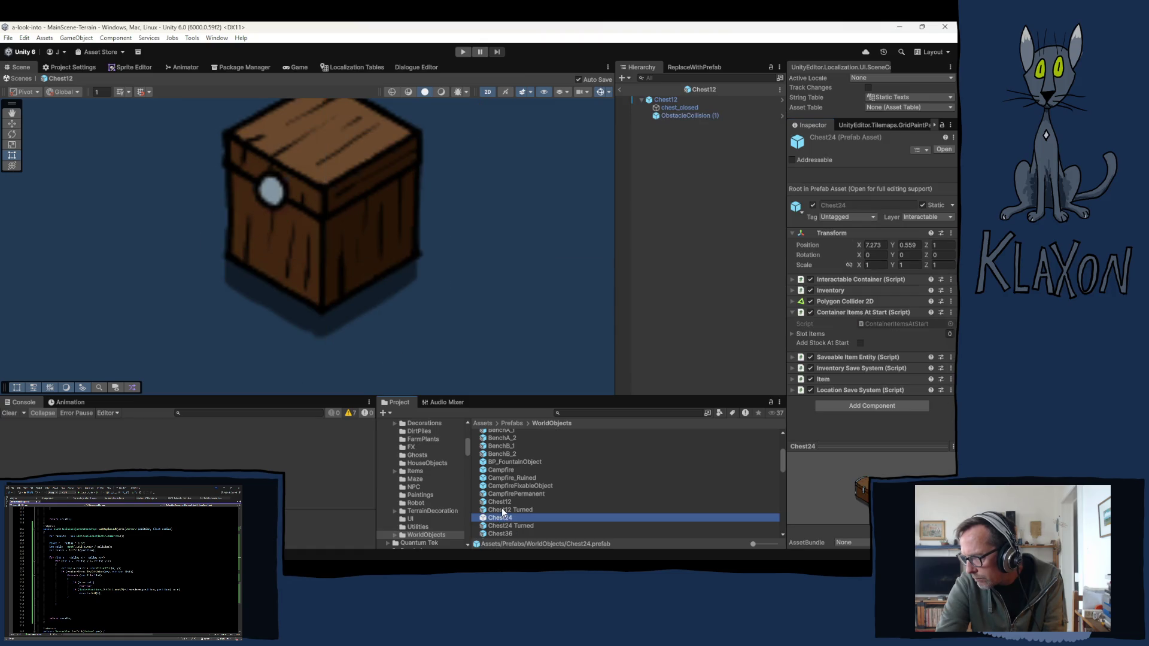
Step: Set Chest12 Turned's obstacle collision Replace Radius to 0.08
double_click(501, 510)
click(502, 508)
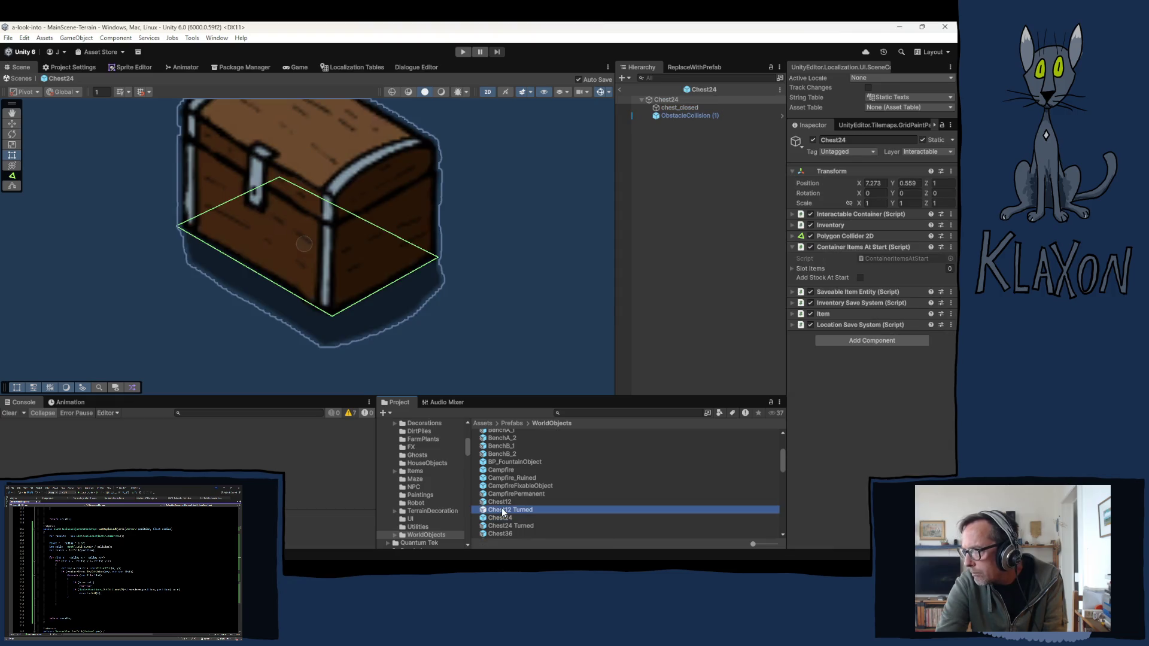
click(678, 116)
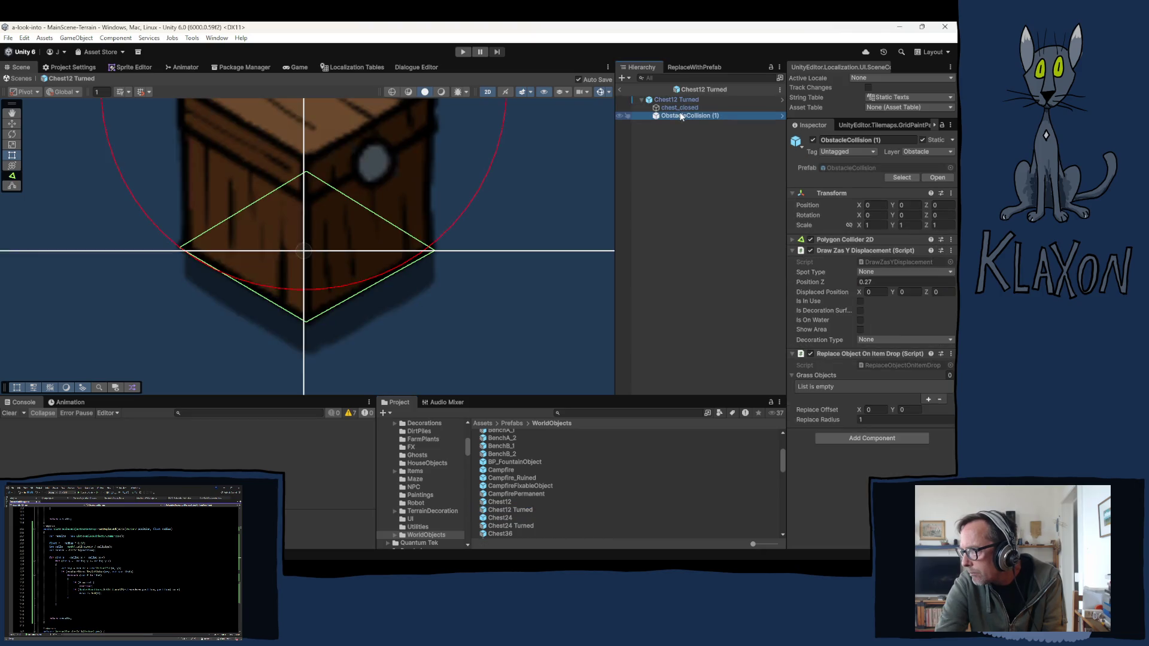
click(871, 421)
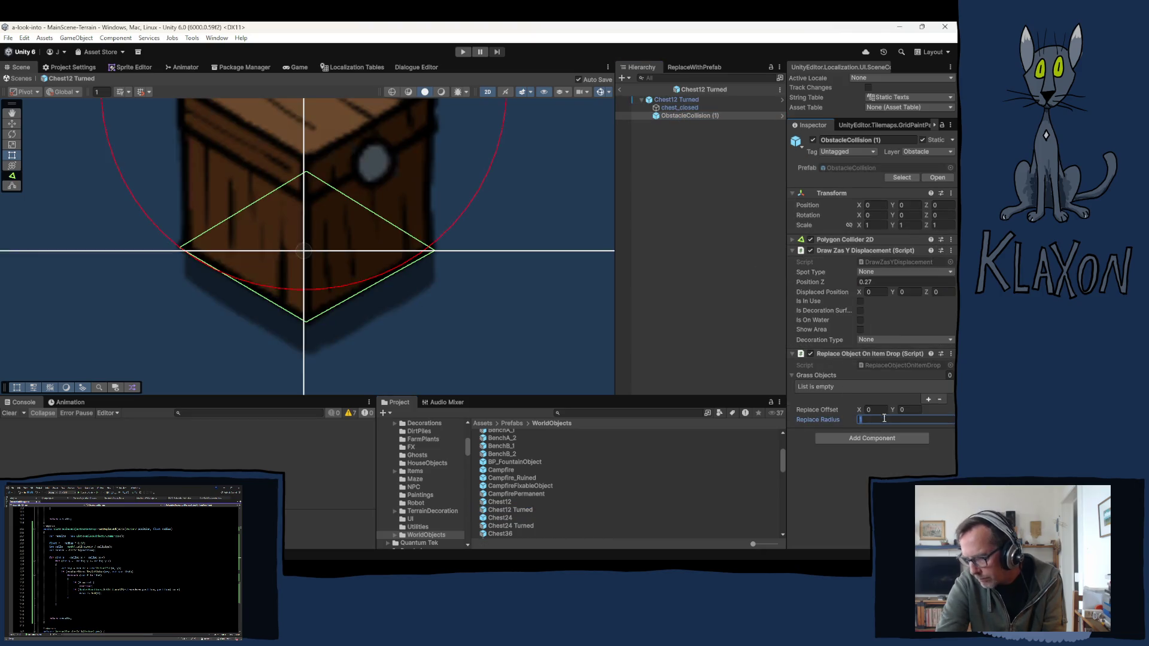
text(.0)
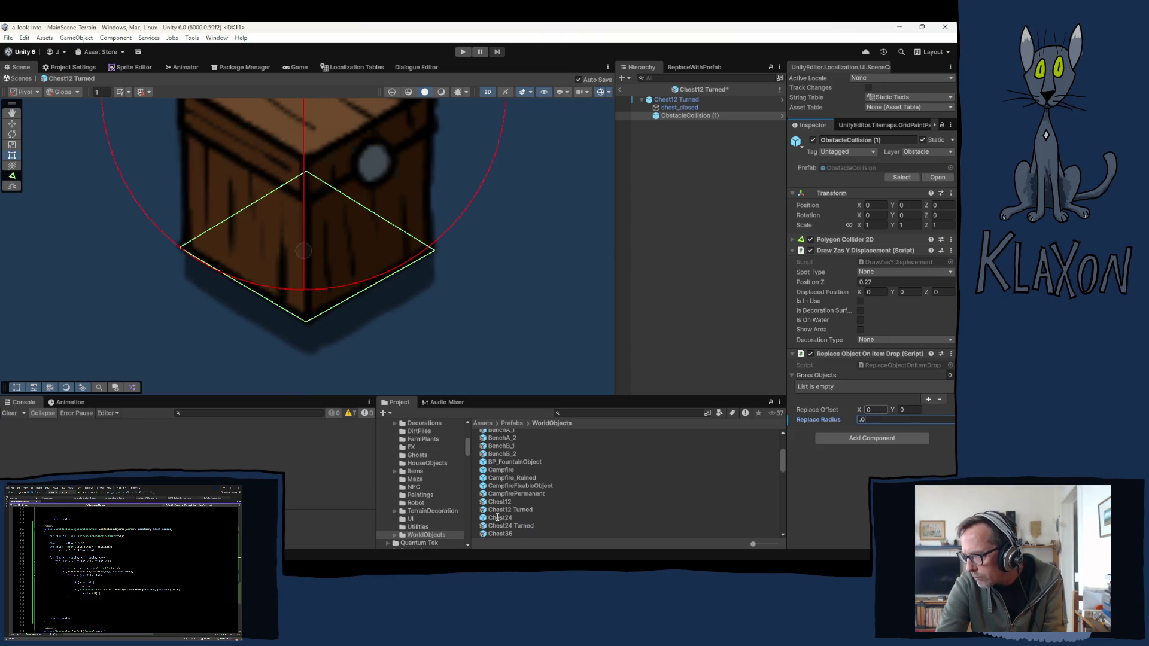
text(8)
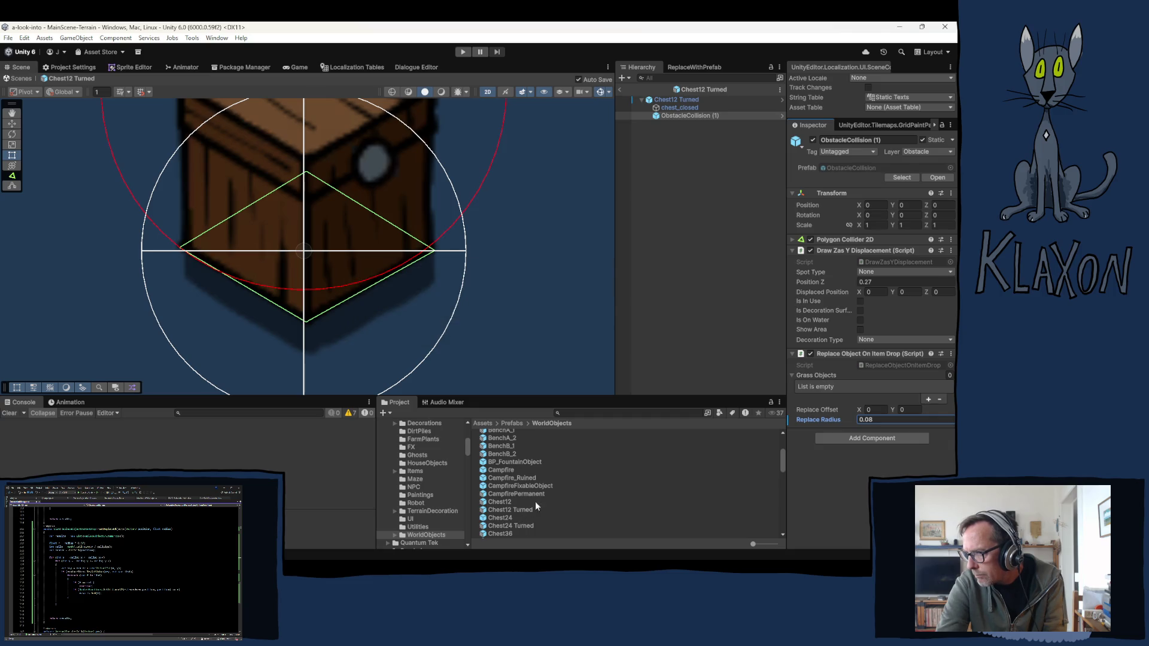
Step: Set Chest24's obstacle collision Replace Radius to 0.1
click(675, 116)
click(872, 420)
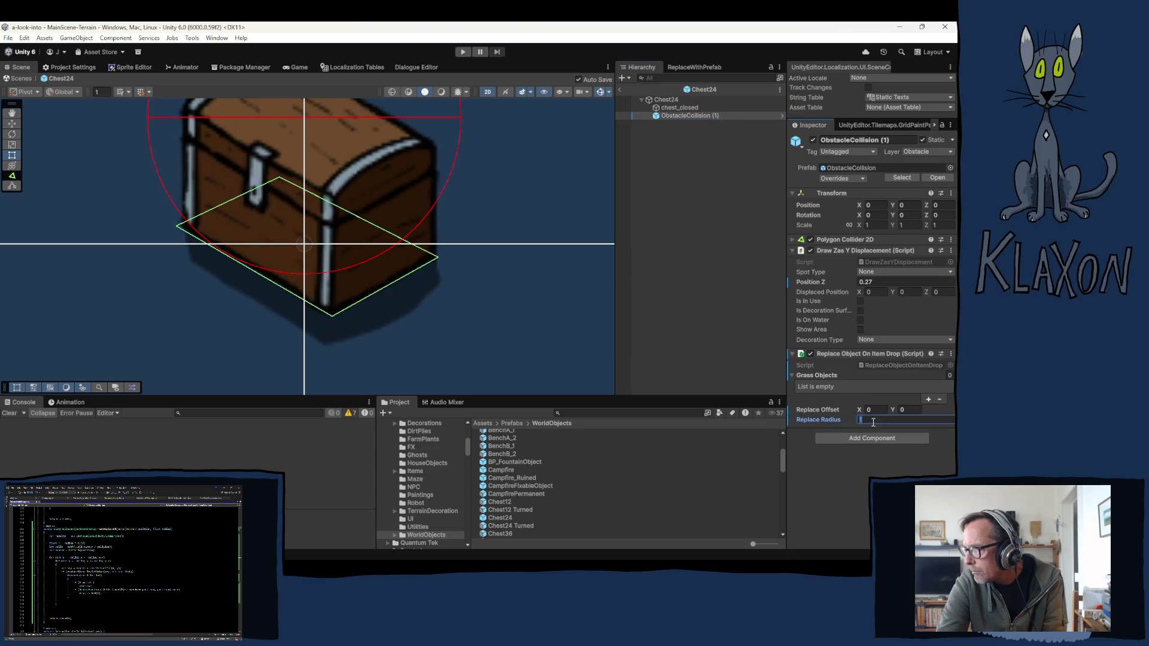
text(.1)
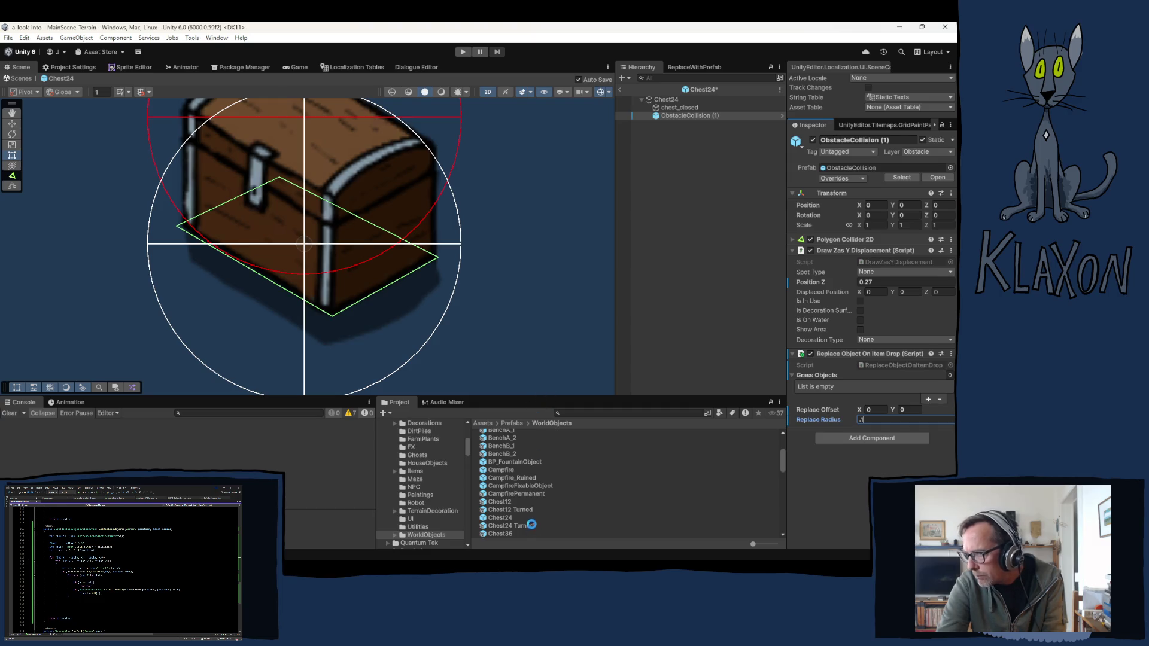
click(500, 526)
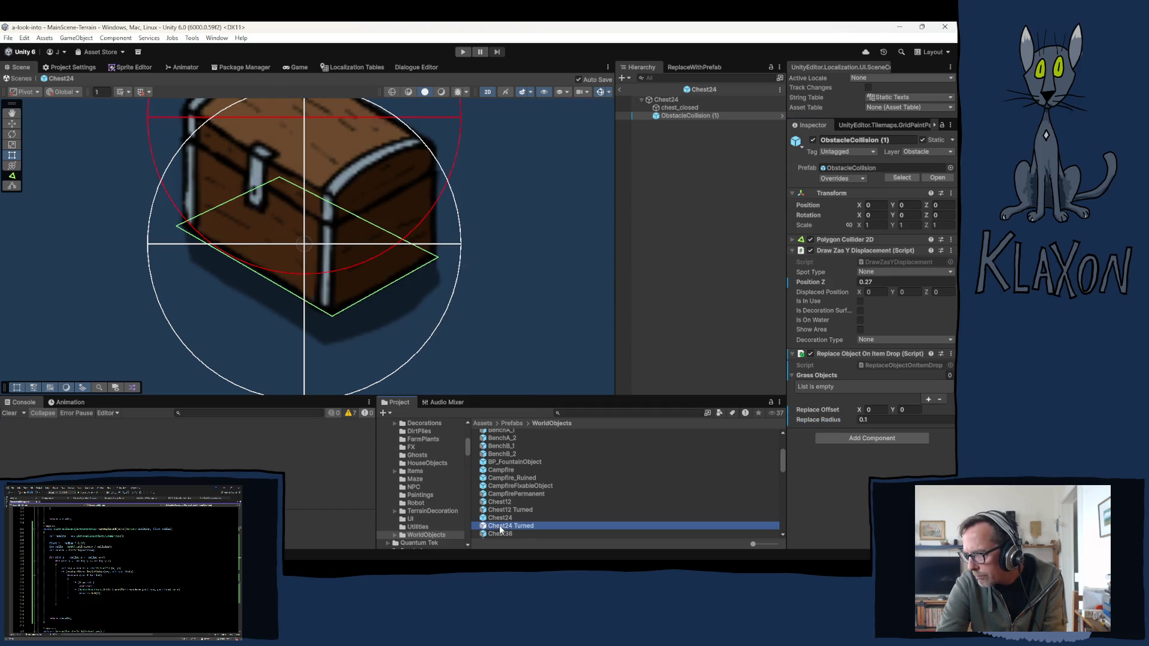
Step: Keep Chest24 Turned's Replace Radius at 0.1 and set its Replace Offset X to 0.03
click(677, 116)
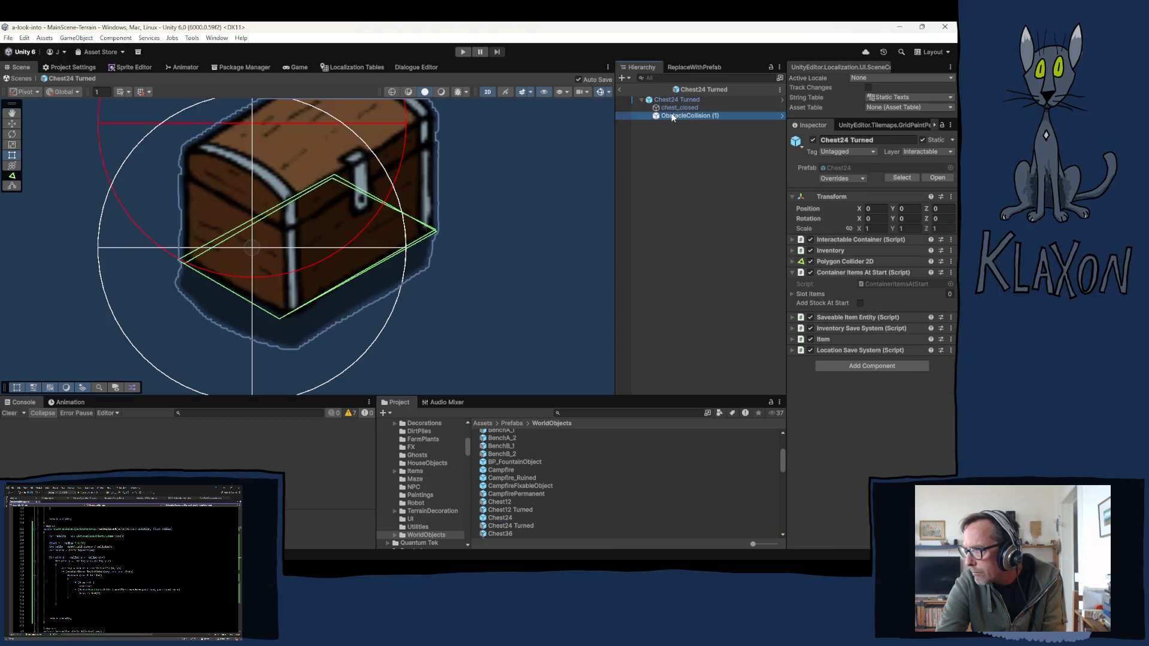
click(883, 420)
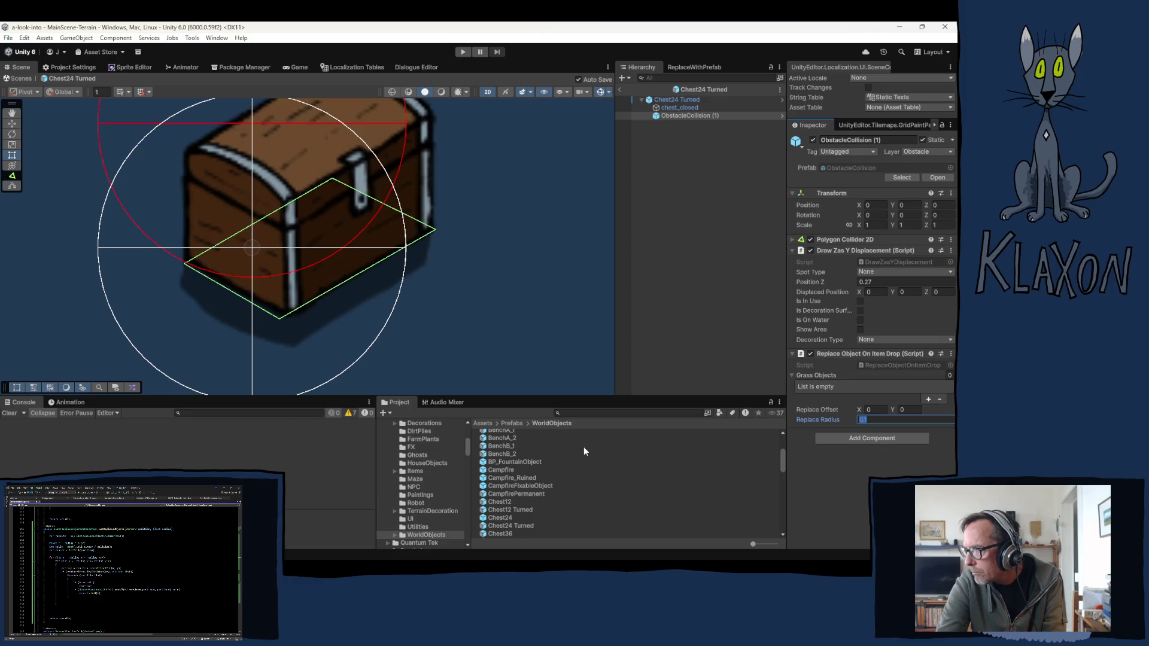
click(877, 410)
text(.01)
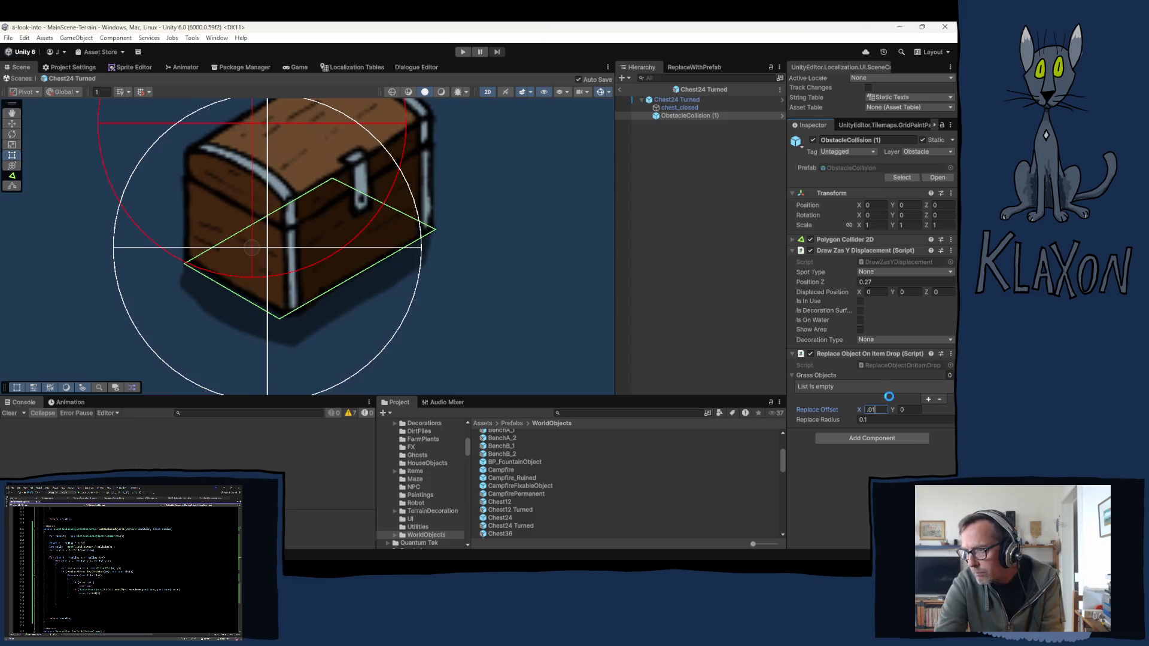
key(BackSpace)
text(3)
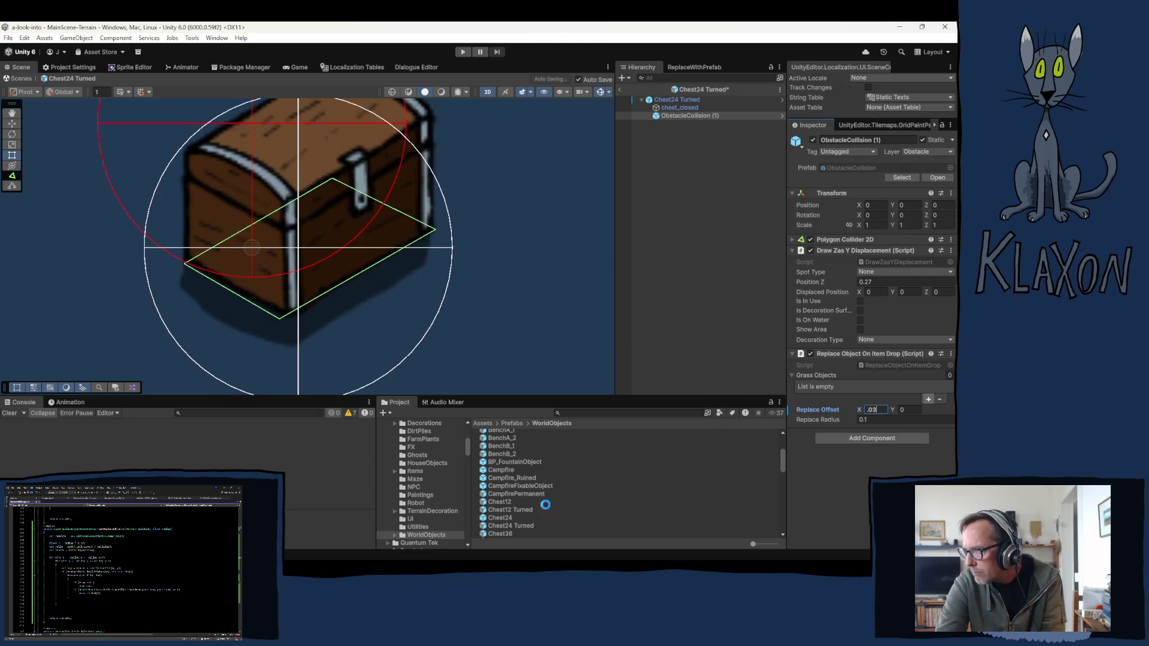
Step: Recheck Chest12 Turned's obstacle collision, then select the Chest36 prefab
click(503, 512)
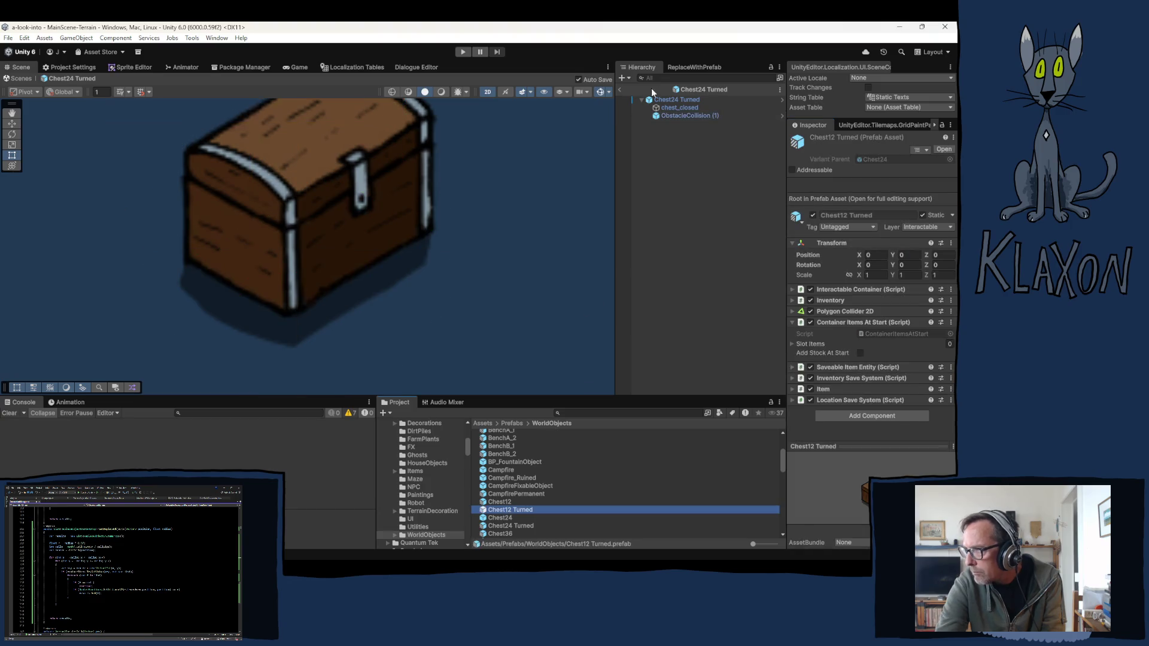
click(683, 115)
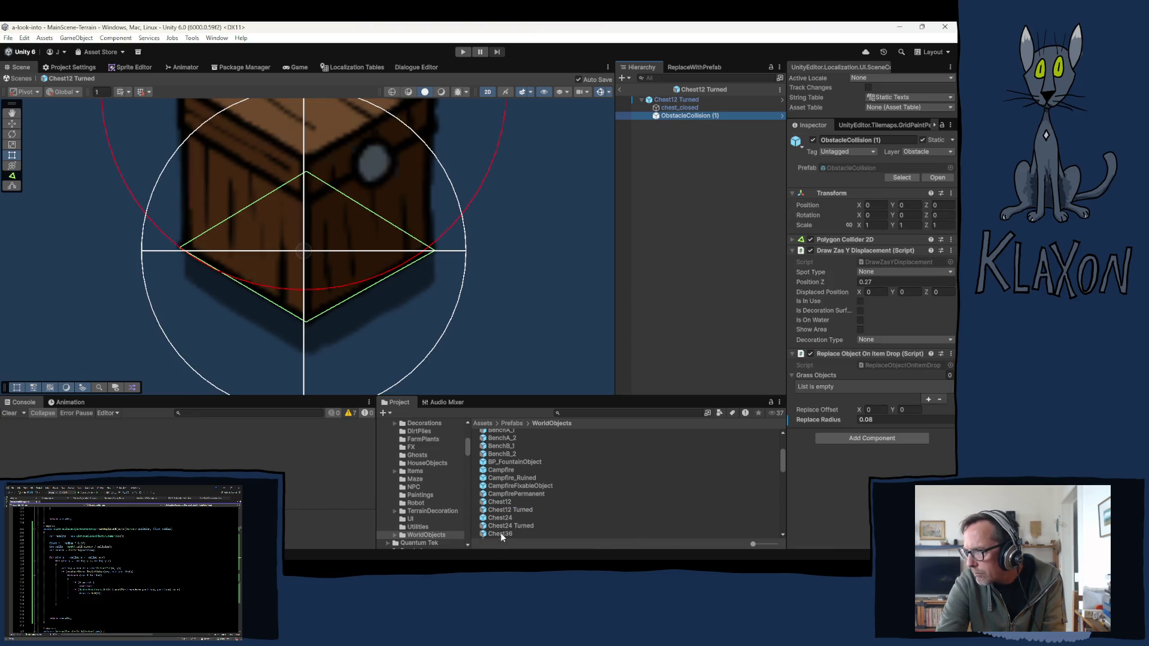
scroll(547, 501, down, 3)
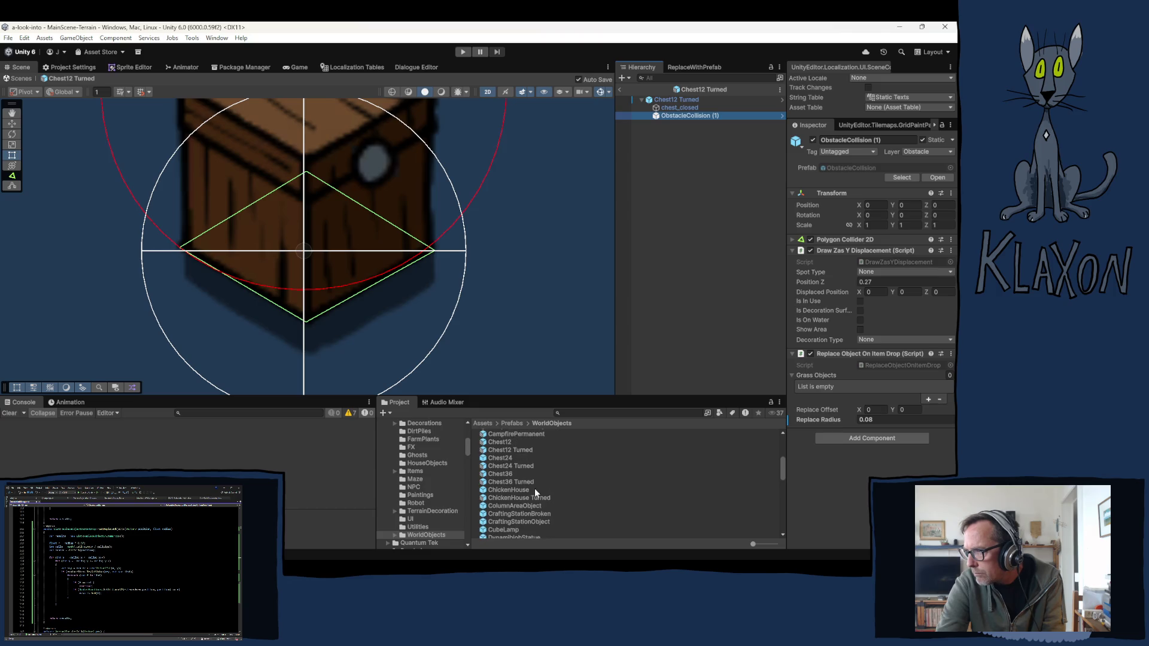
click(497, 473)
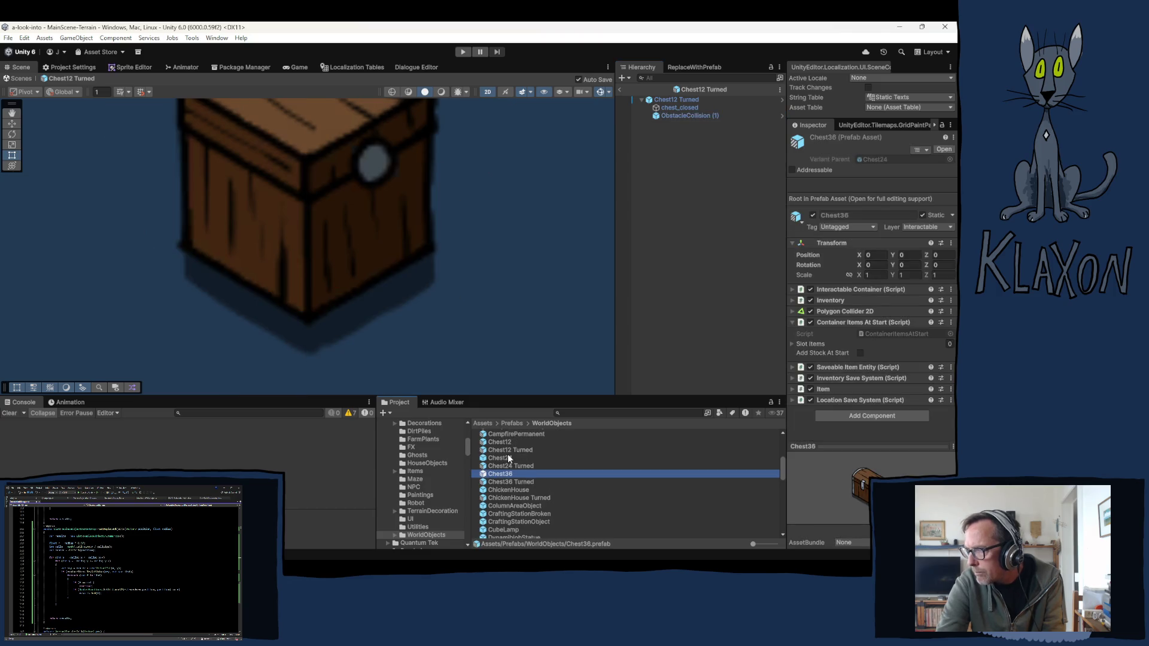
Step: Set Chest36's obstacle collision Replace Radius to 0.13
click(944, 149)
click(685, 115)
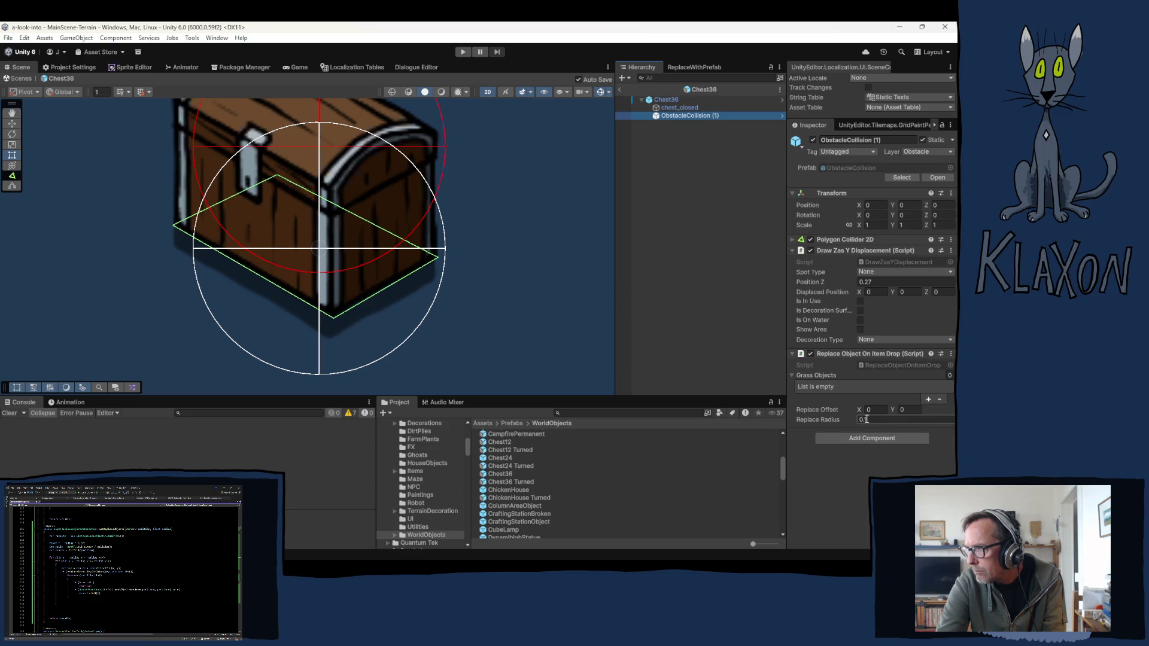
click(873, 420)
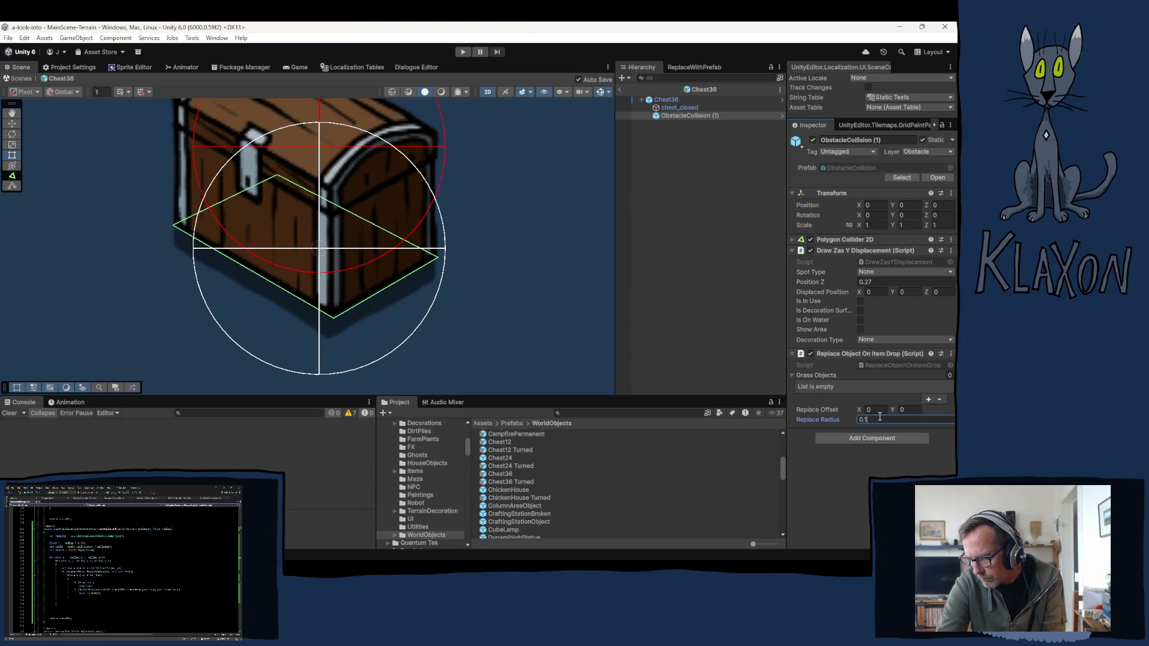
text(2)
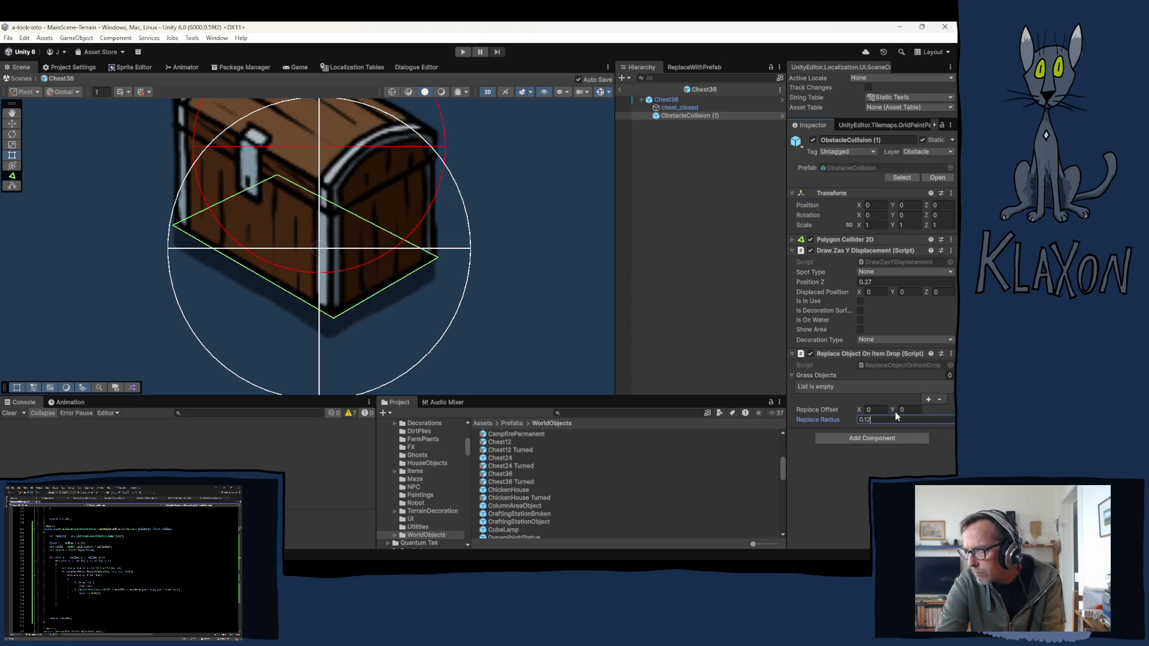
key(BackSpace)
text(3)
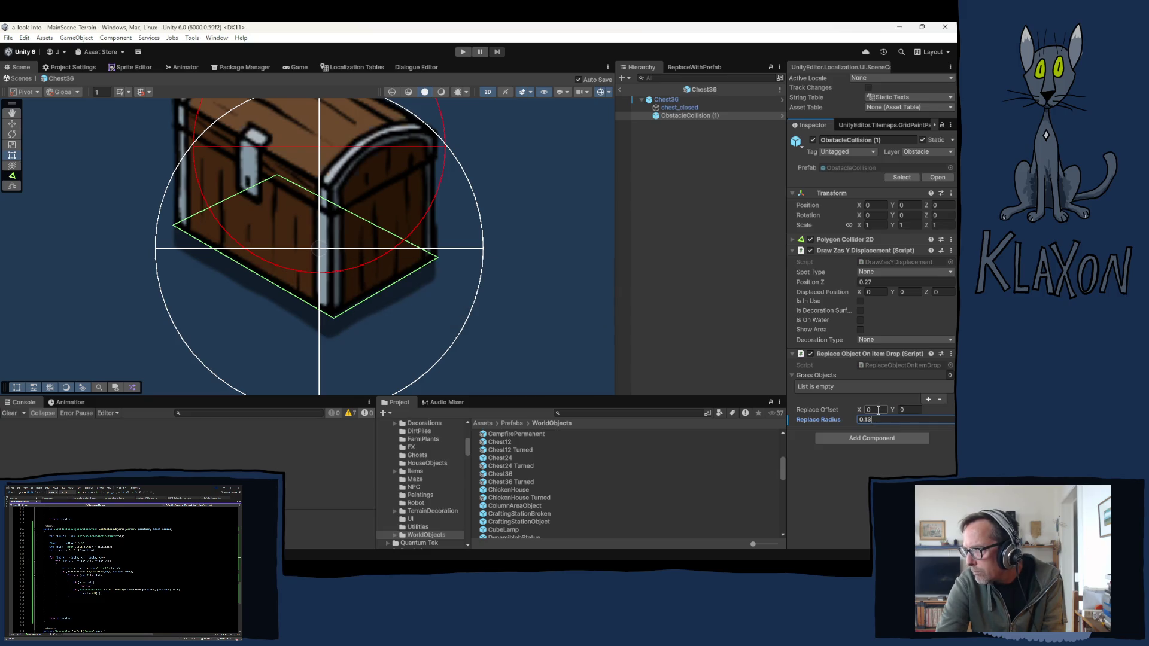
Step: Set Chest36 Turned's obstacle collision Replace Radius to 0.13 as well
click(506, 482)
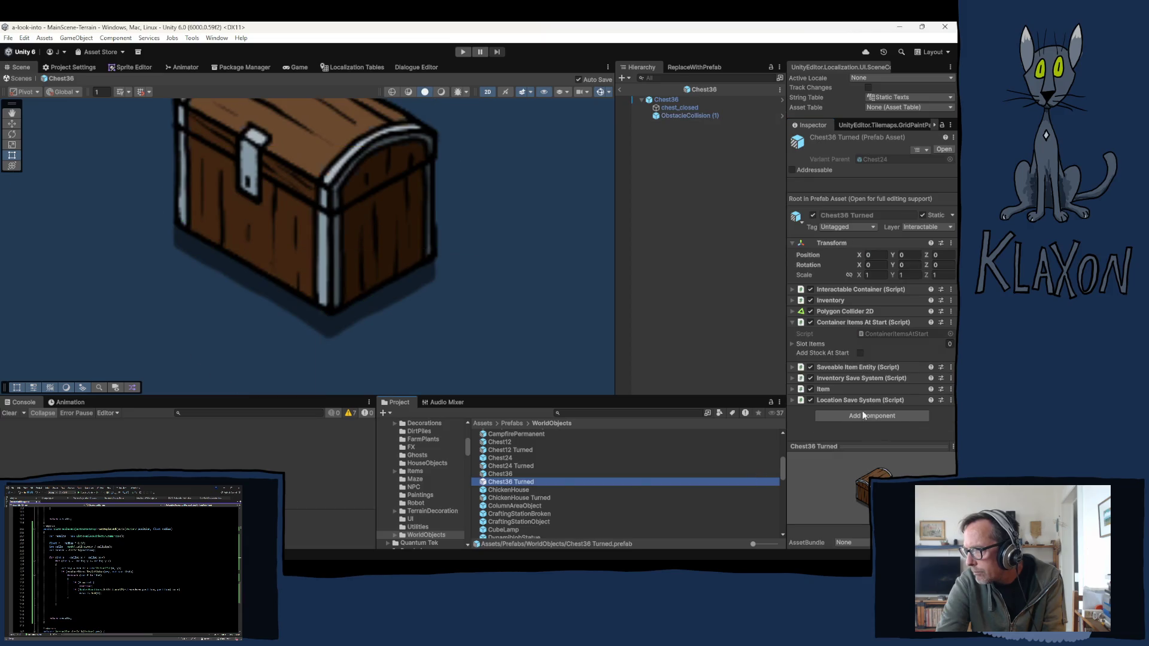
click(687, 116)
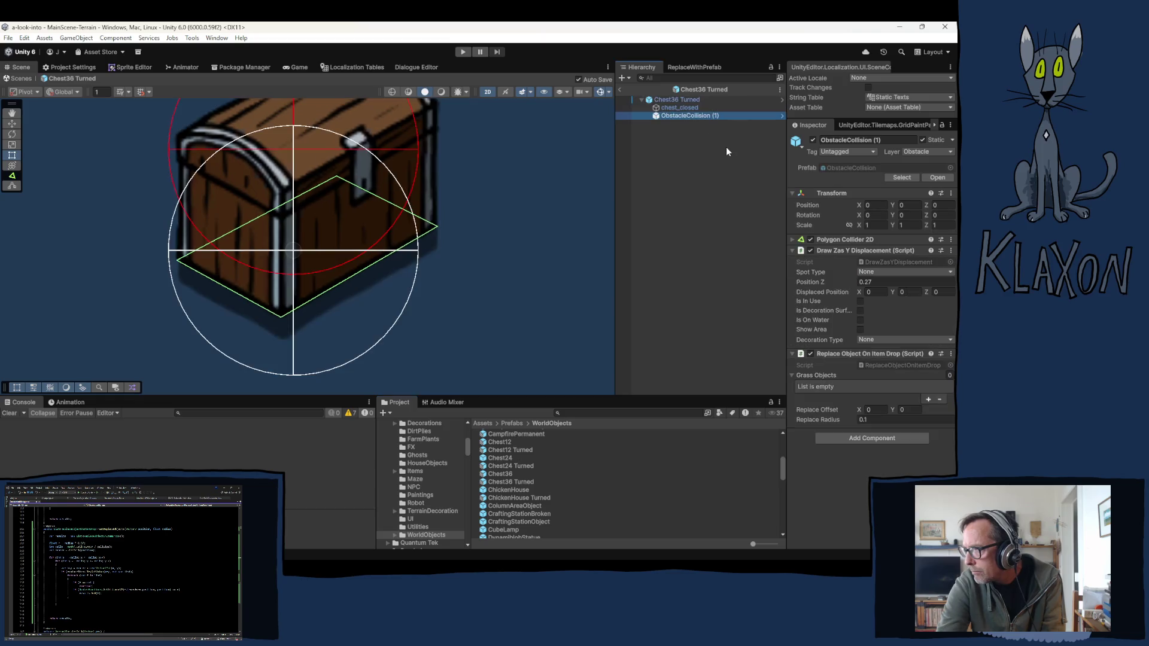
click(882, 419)
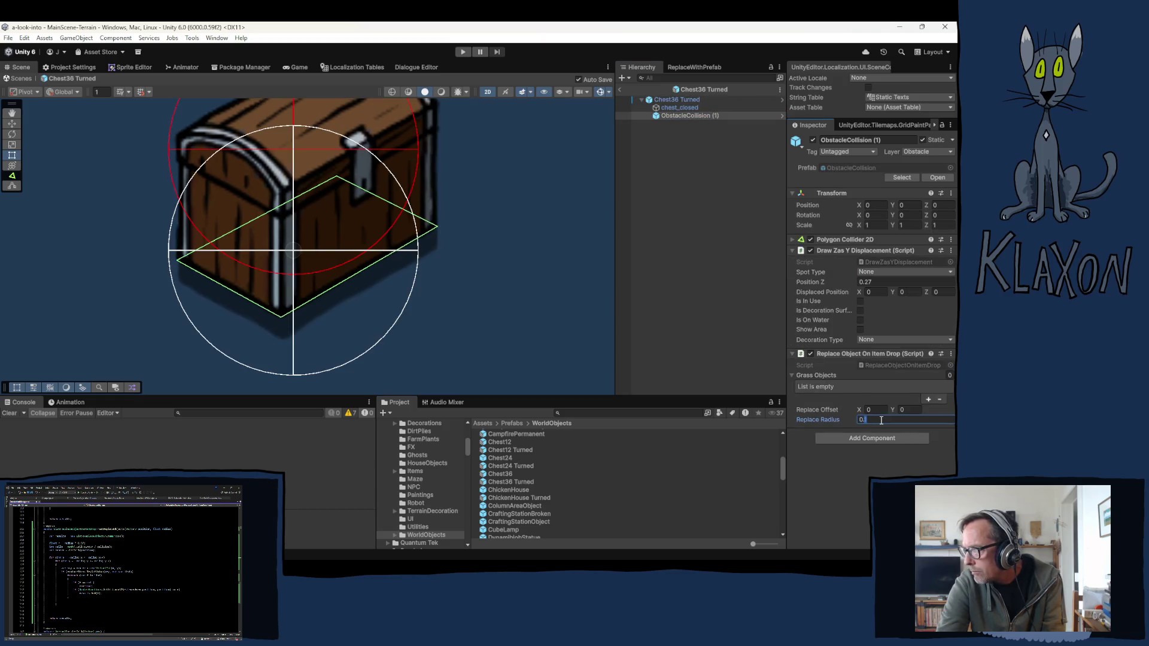
text(3)
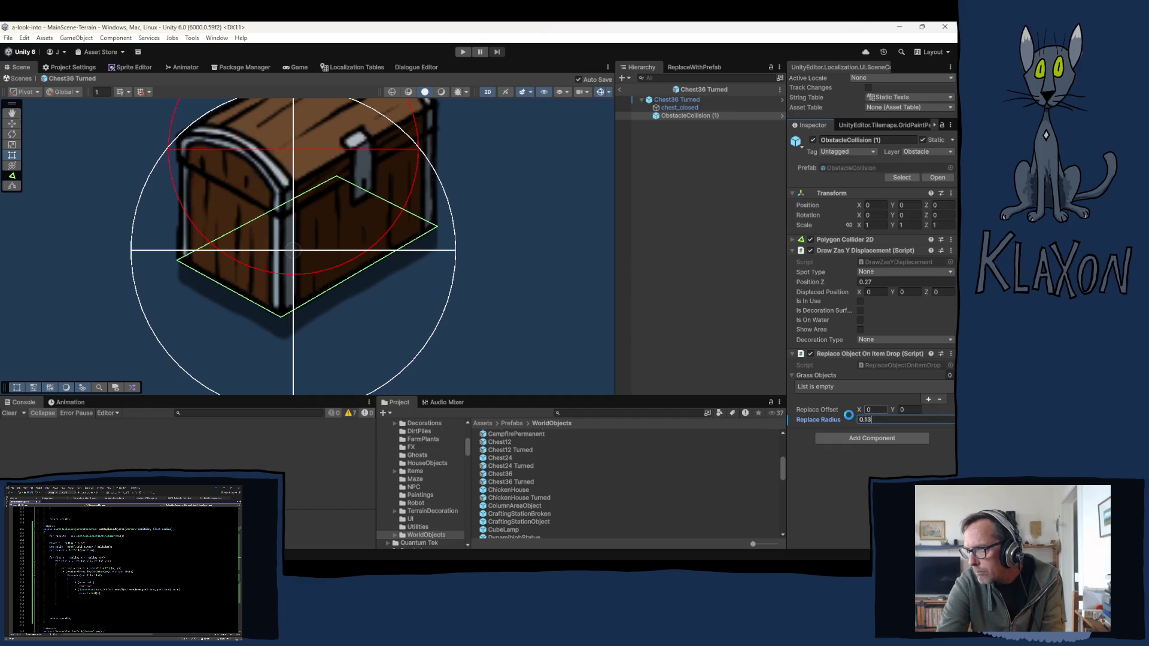
Step: Locate and select the CraftingStationObject prefab in the Project window
click(531, 520)
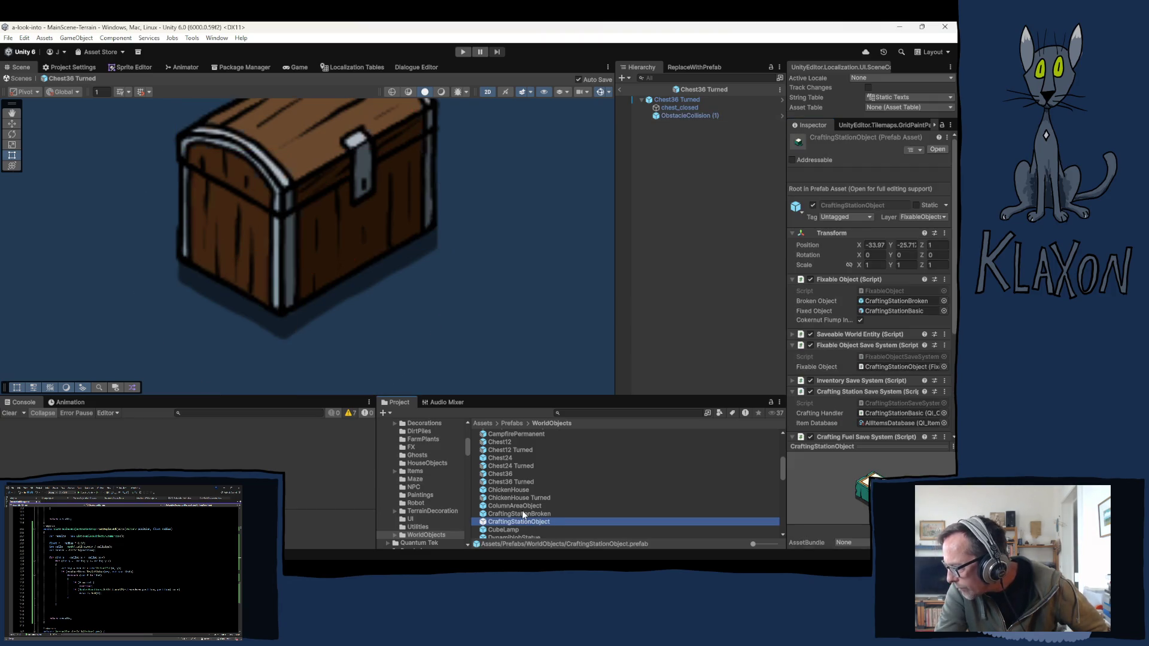
scroll(809, 382, down, 3)
scroll(808, 383, down, 5)
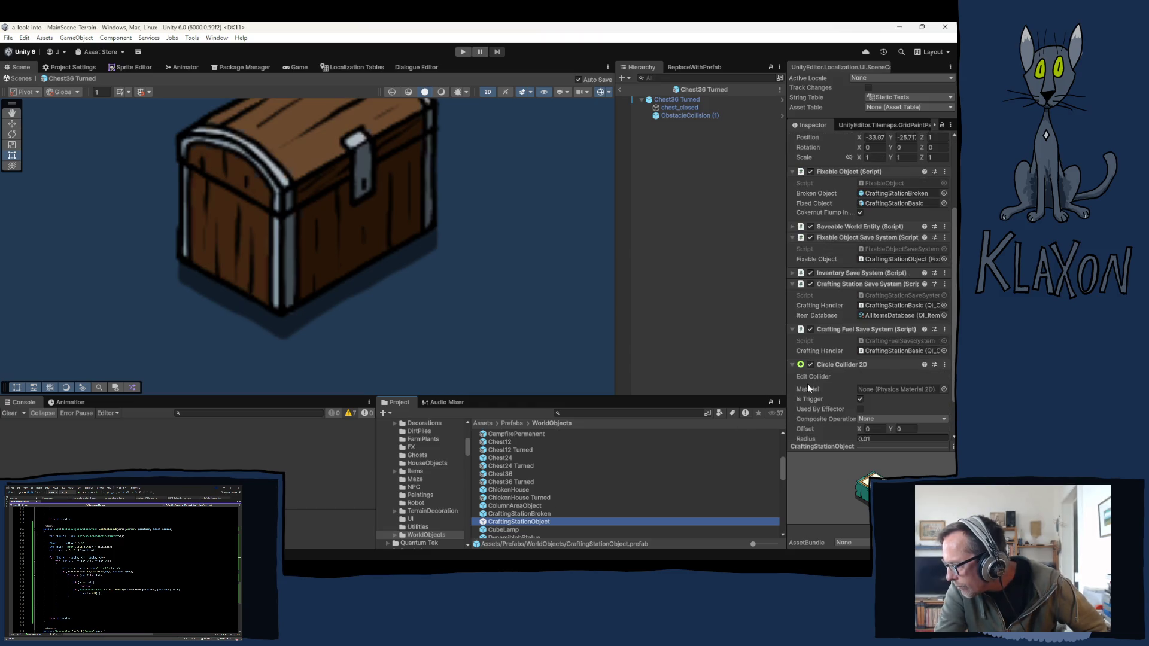
click(514, 522)
Step: Open CraftingStationObject and inspect its CraftingStationBasic child and root object
double_click(566, 518)
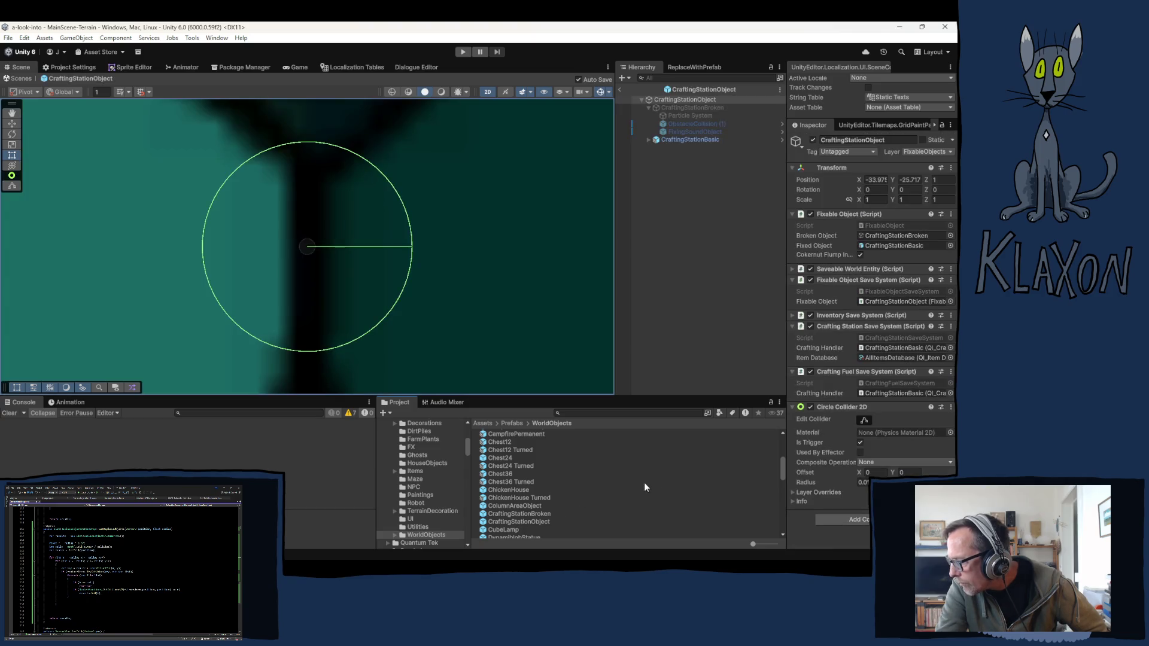
click(692, 140)
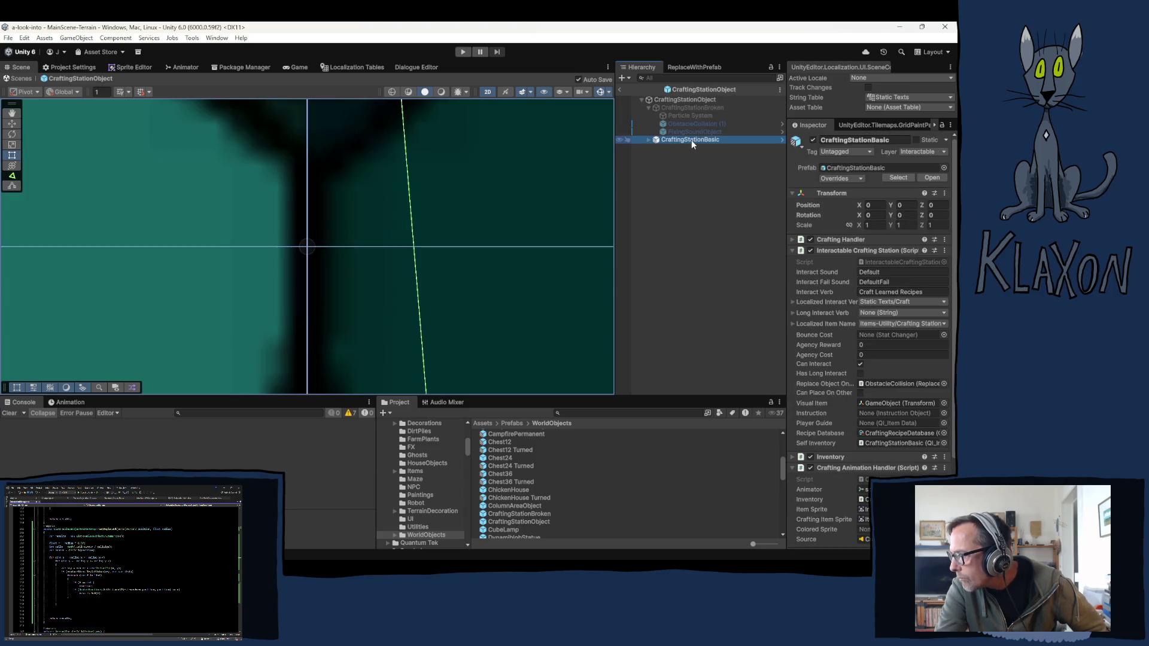
scroll(852, 315, down, 3)
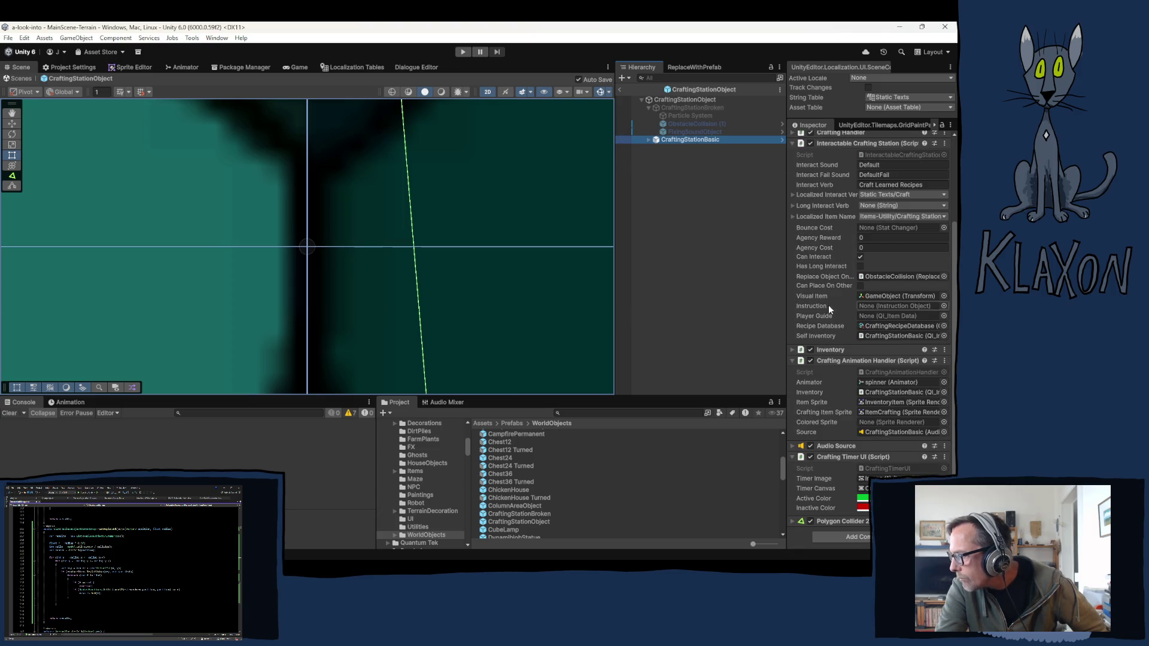
click(658, 100)
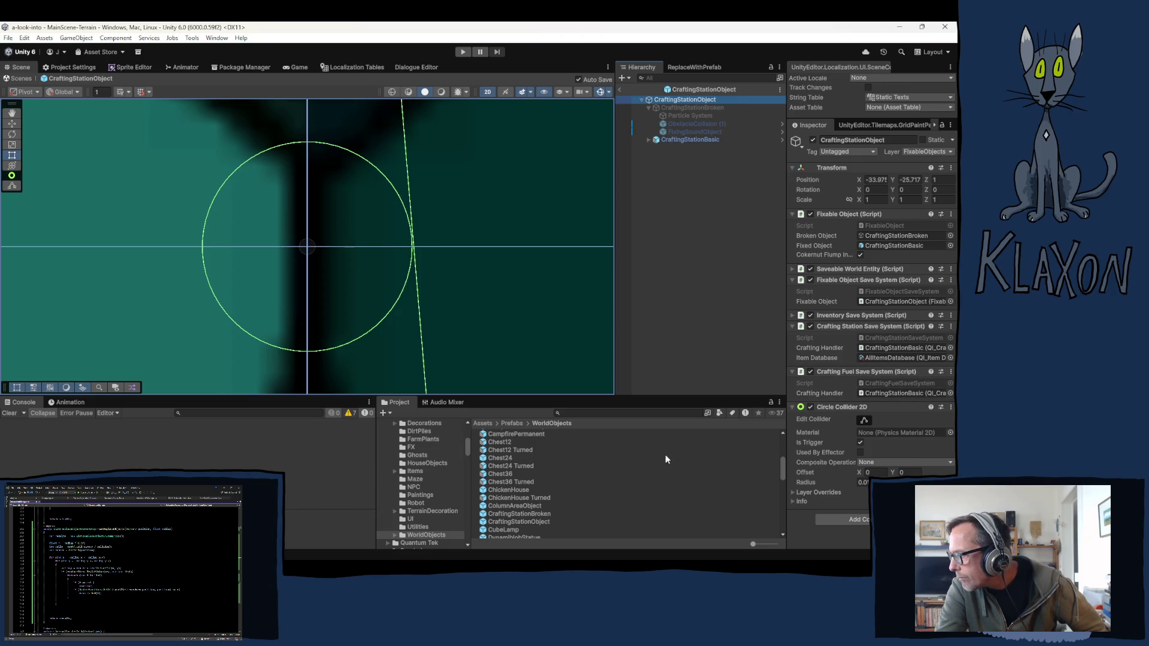
scroll(518, 509, down, 3)
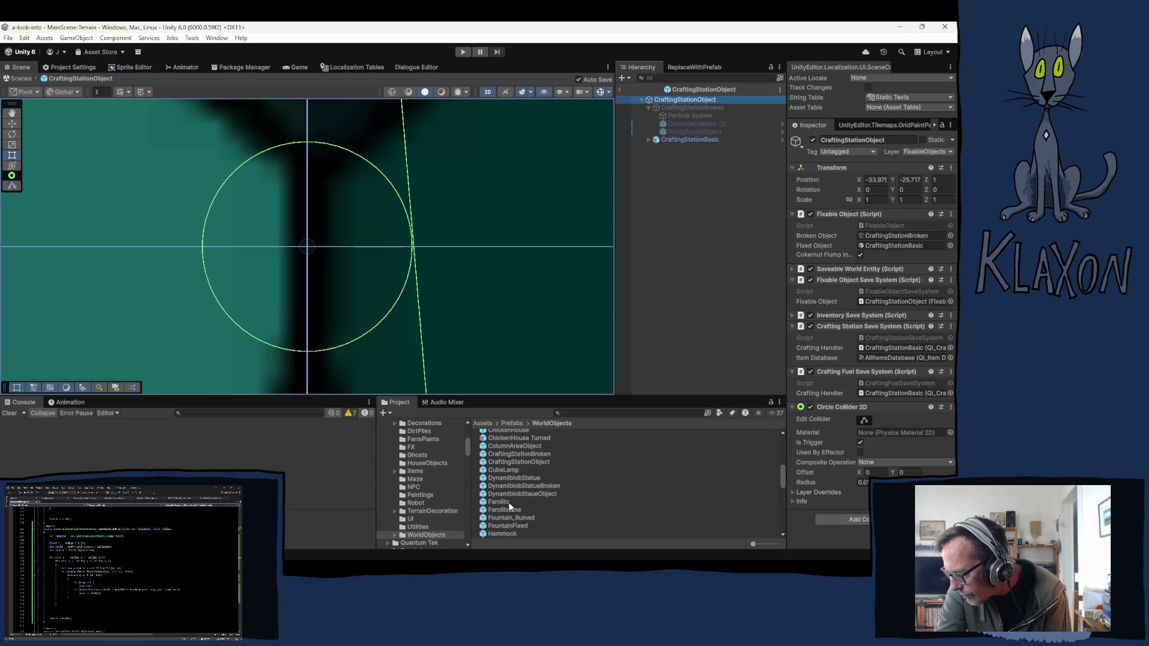
scroll(498, 488, up, 2)
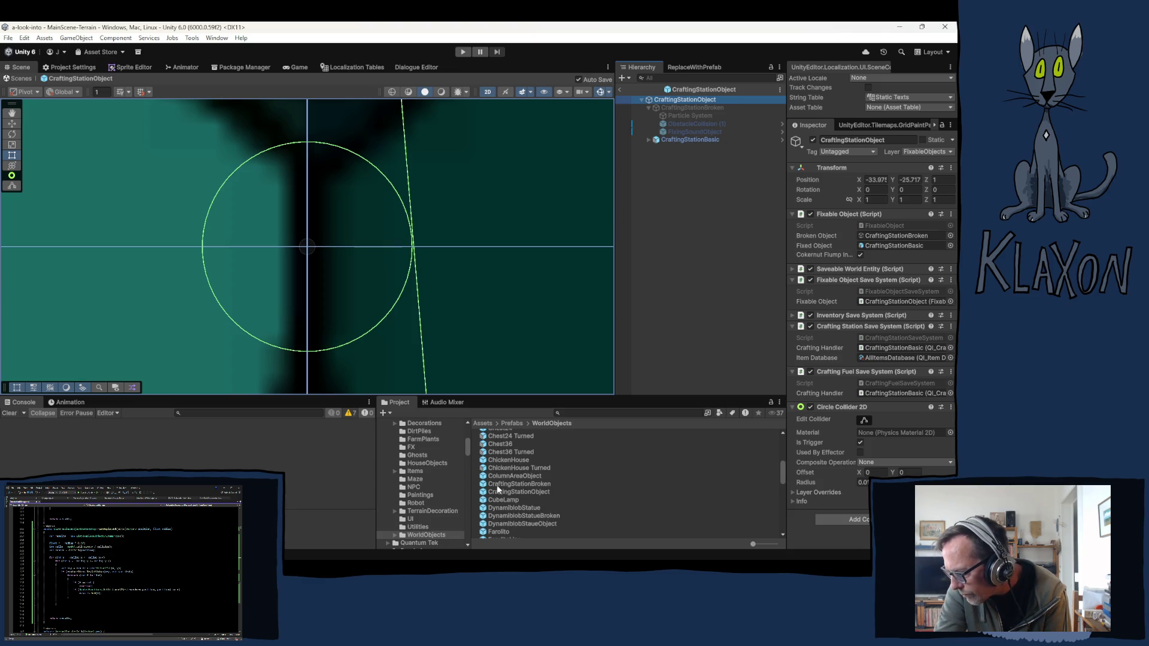
scroll(510, 487, up, 10)
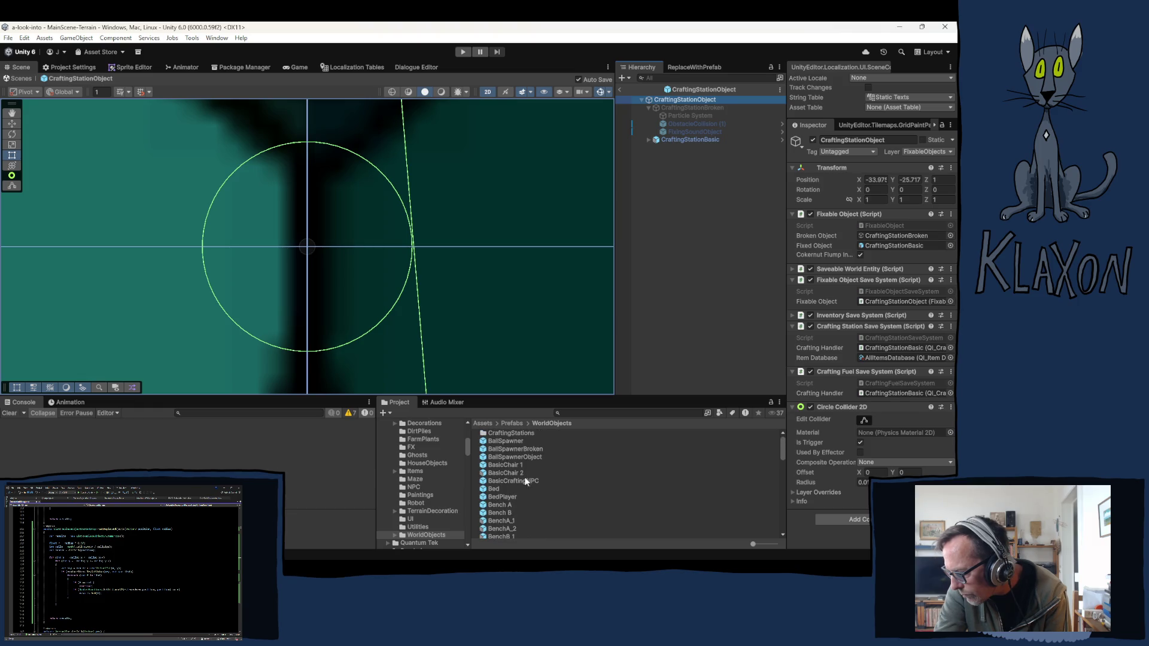
scroll(523, 480, down, 5)
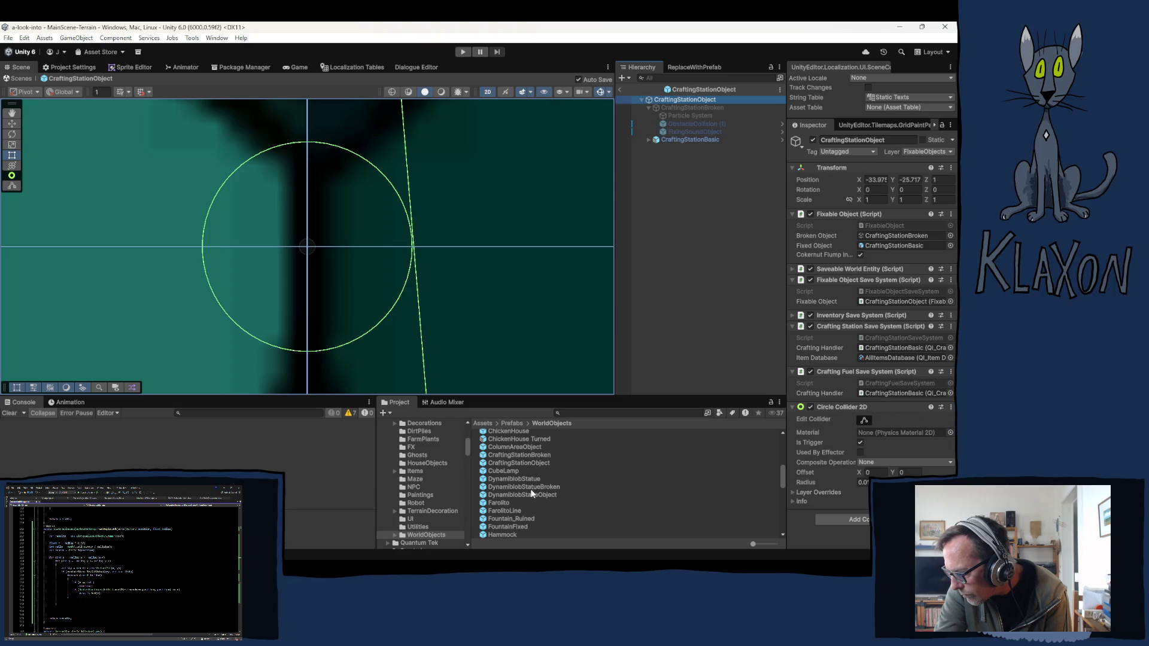
click(500, 471)
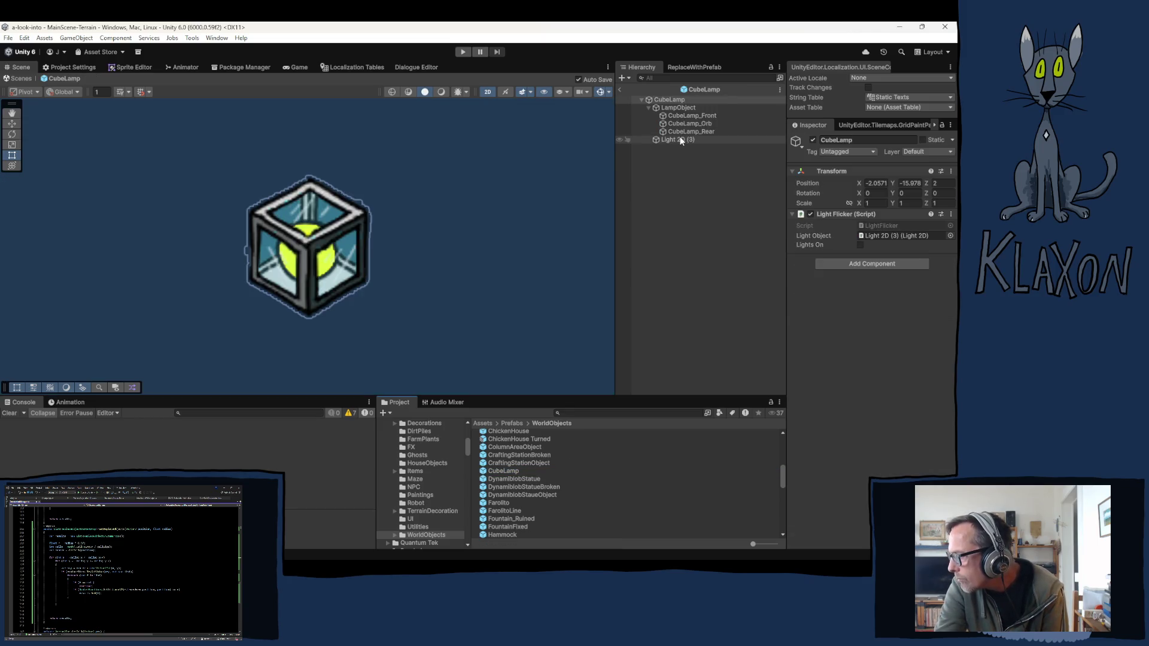
Step: Inspect CubeLamp's LampObject child and its Light 2D (3) object
click(675, 109)
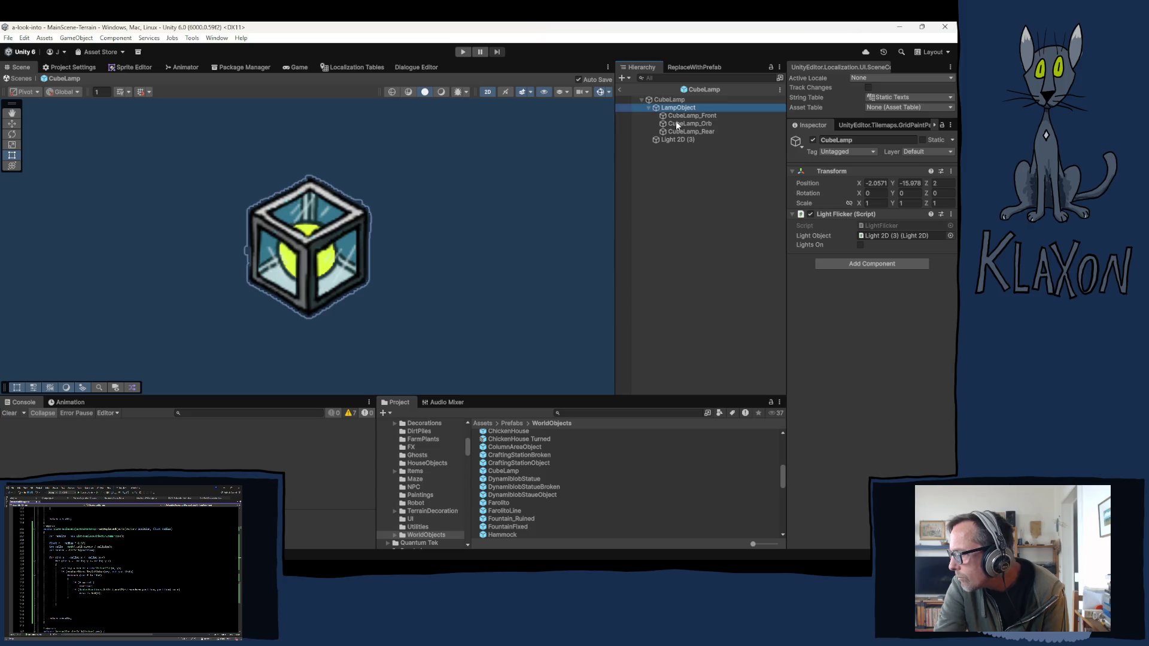
click(673, 140)
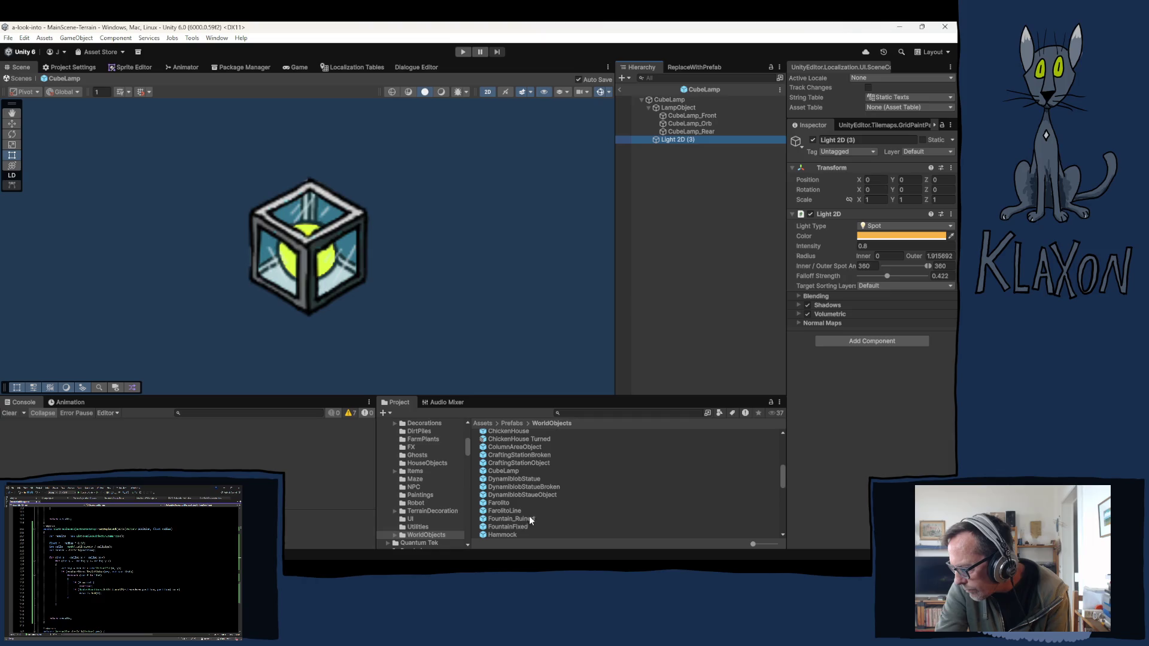
click(497, 501)
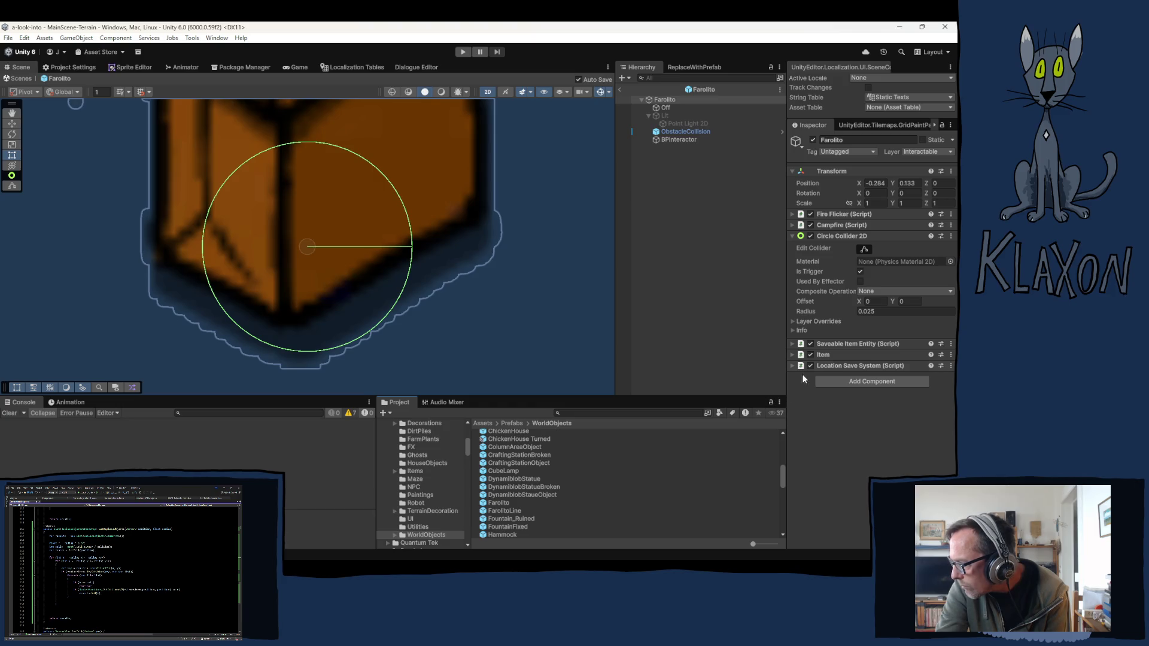
Step: Enable Can Place On Other in the Farolito's Campfire component
click(792, 355)
click(792, 355)
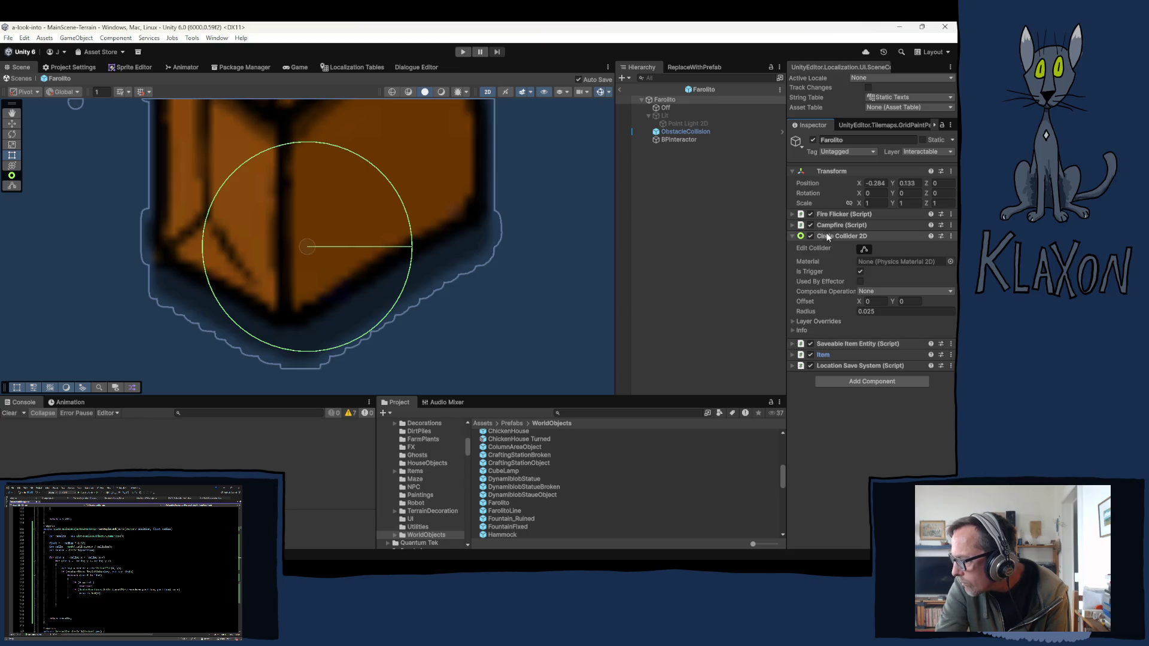
click(794, 225)
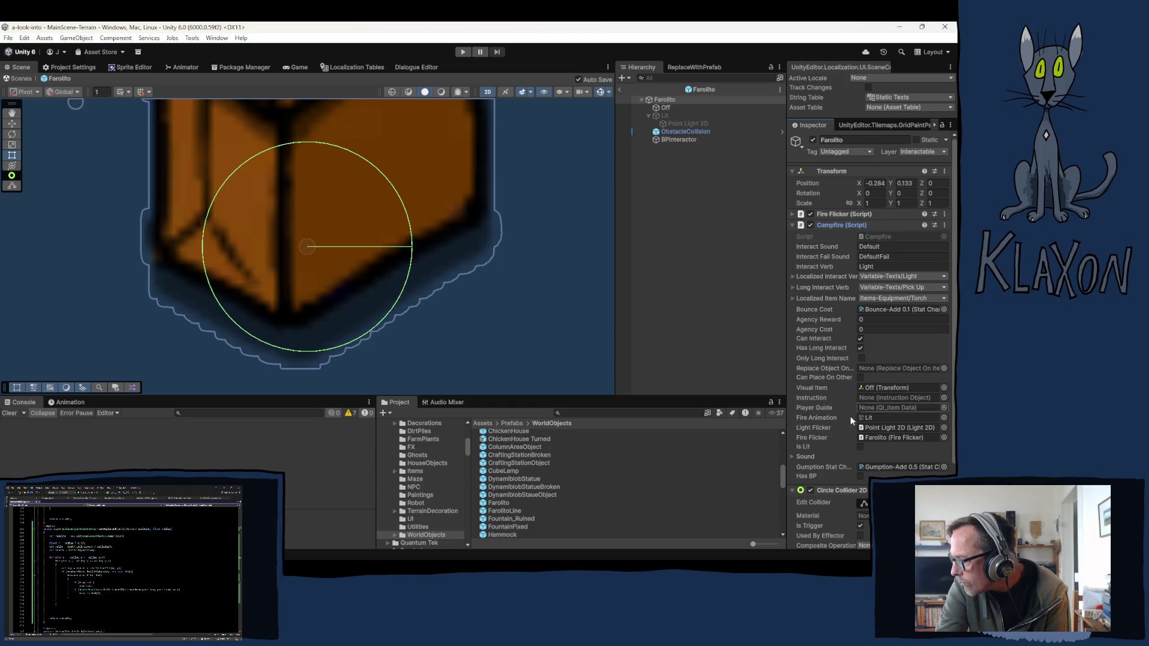
click(861, 378)
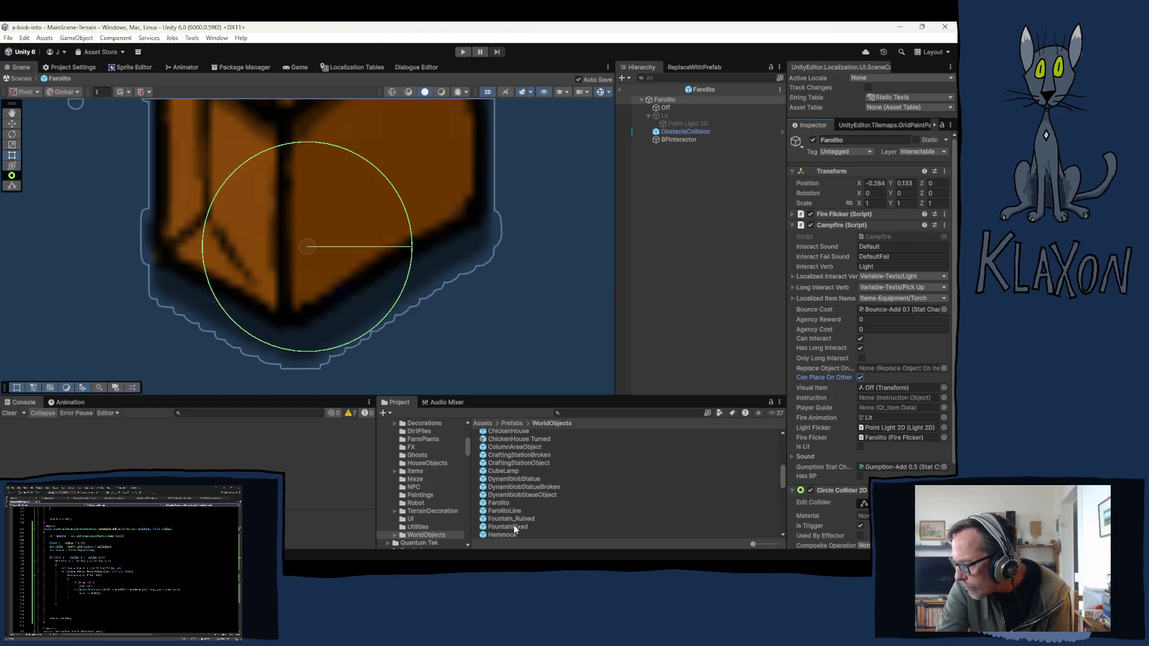
Step: Select the Hammock prefab and collapse its Interactable settings
scroll(513, 525, down, 2)
click(494, 505)
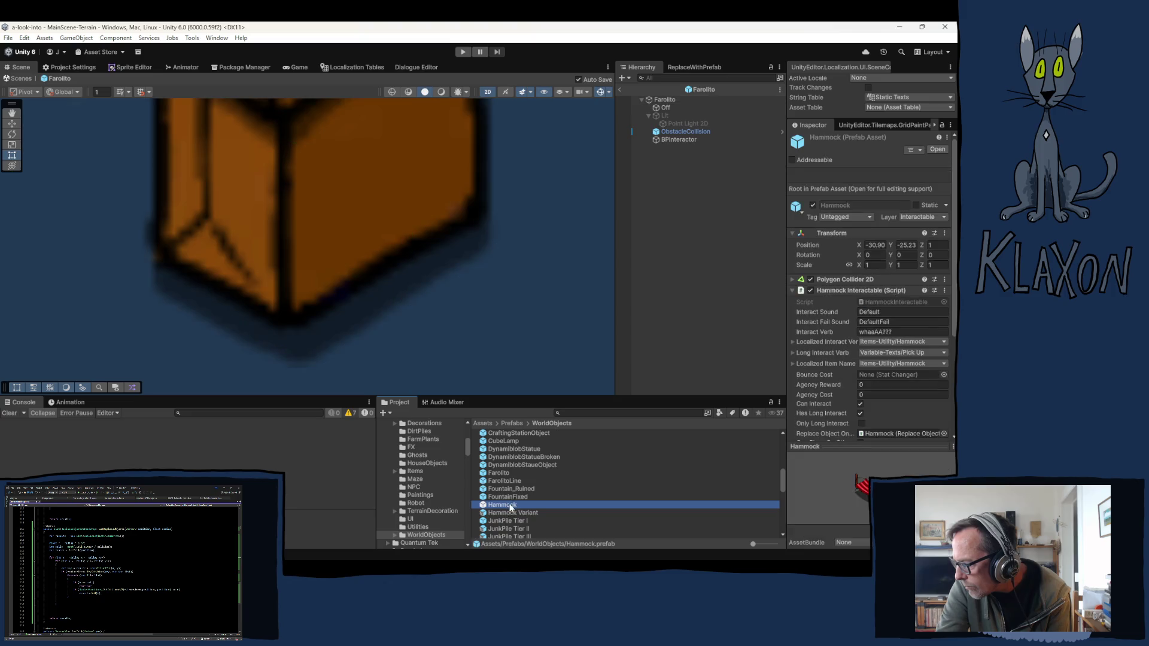
click(832, 291)
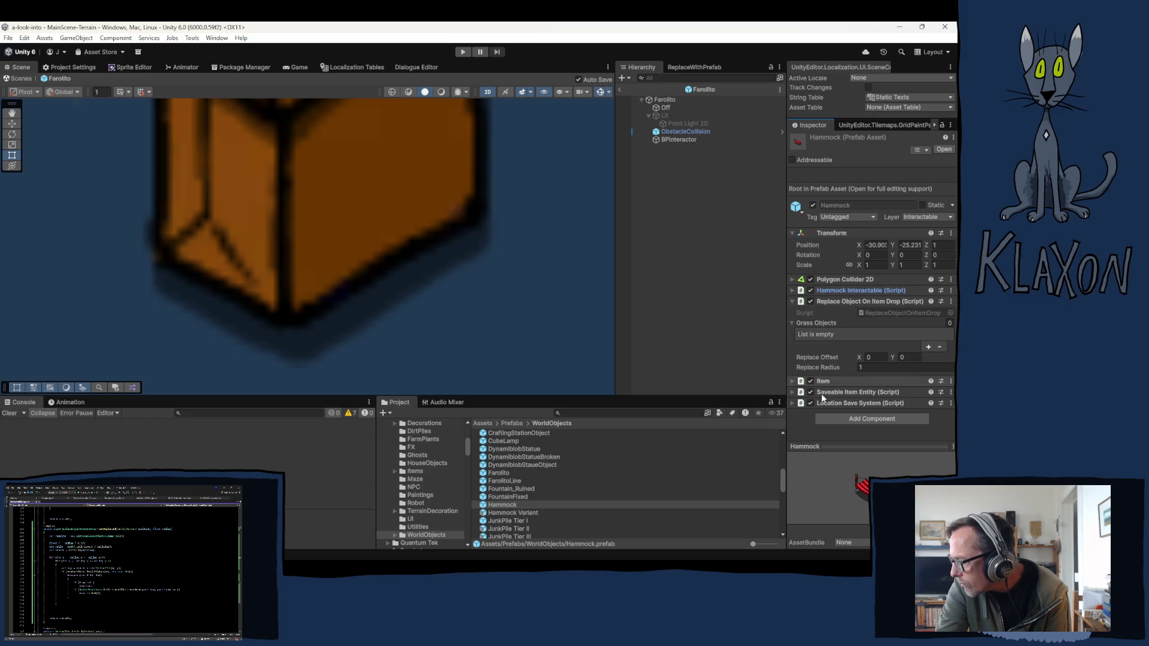
Step: Set the Hammock's Replace Radius to 0.3 and Replace Offset Y to 0.1
click(503, 506)
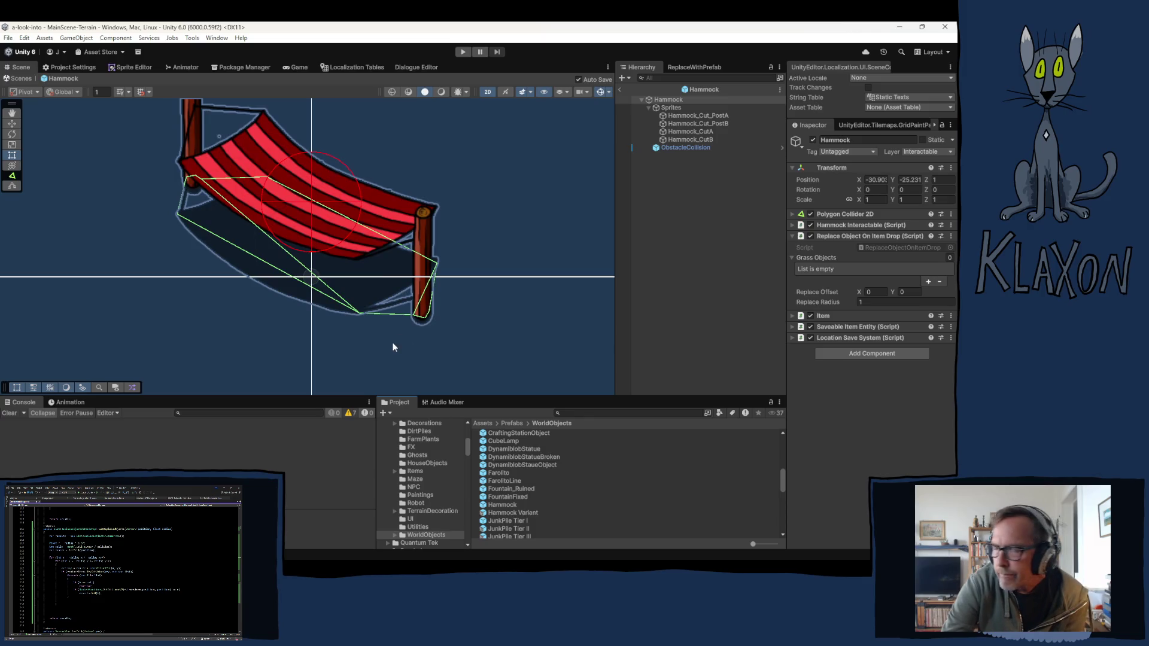
scroll(372, 242, down, 1)
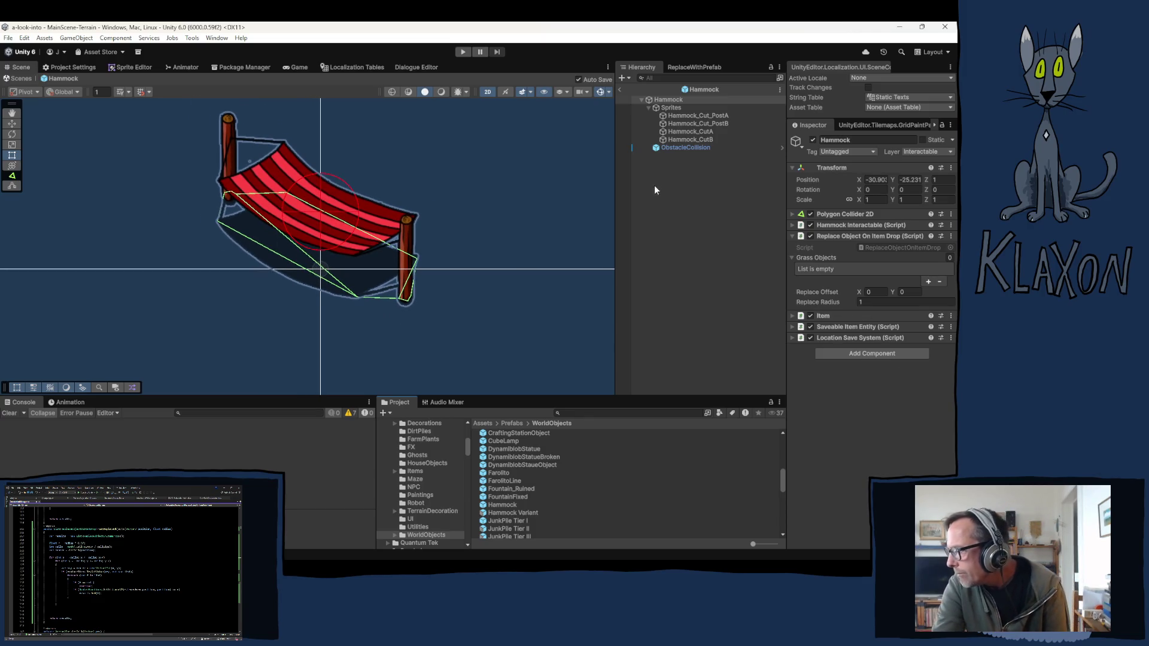
click(881, 301)
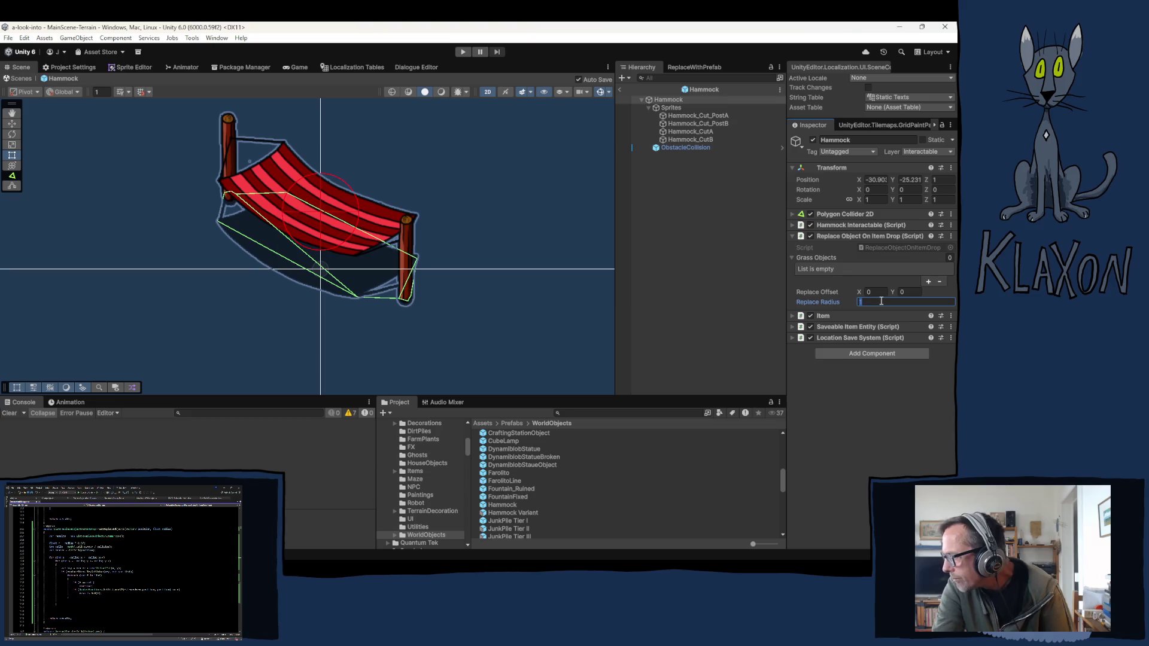
text(.1)
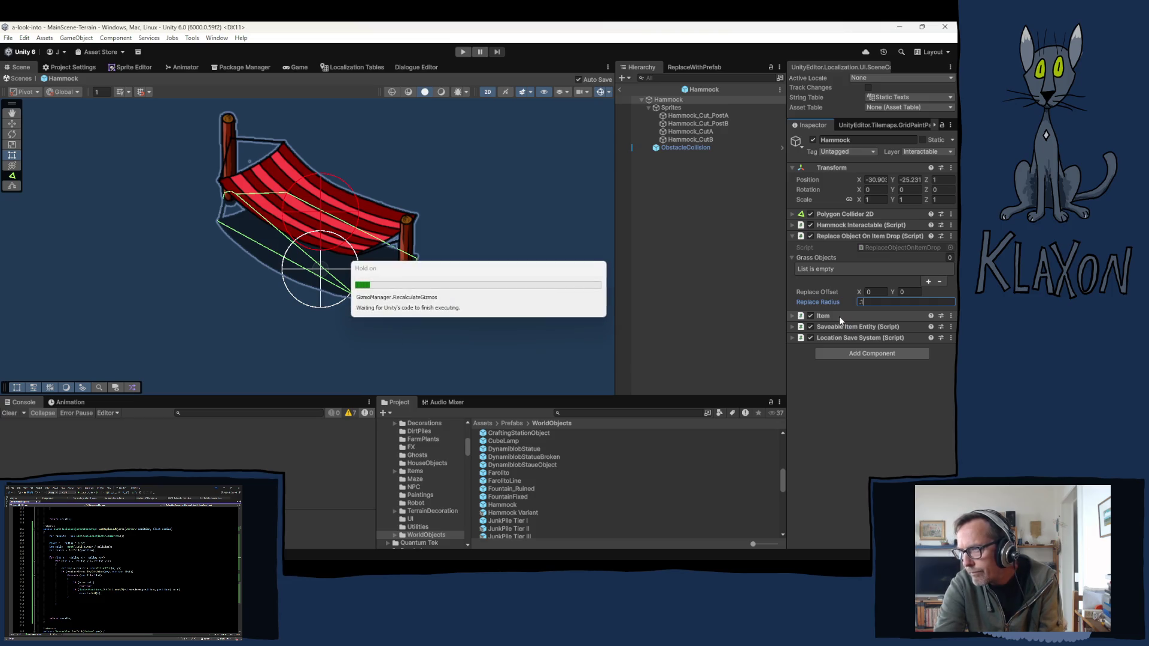
key(BackSpace)
text(3)
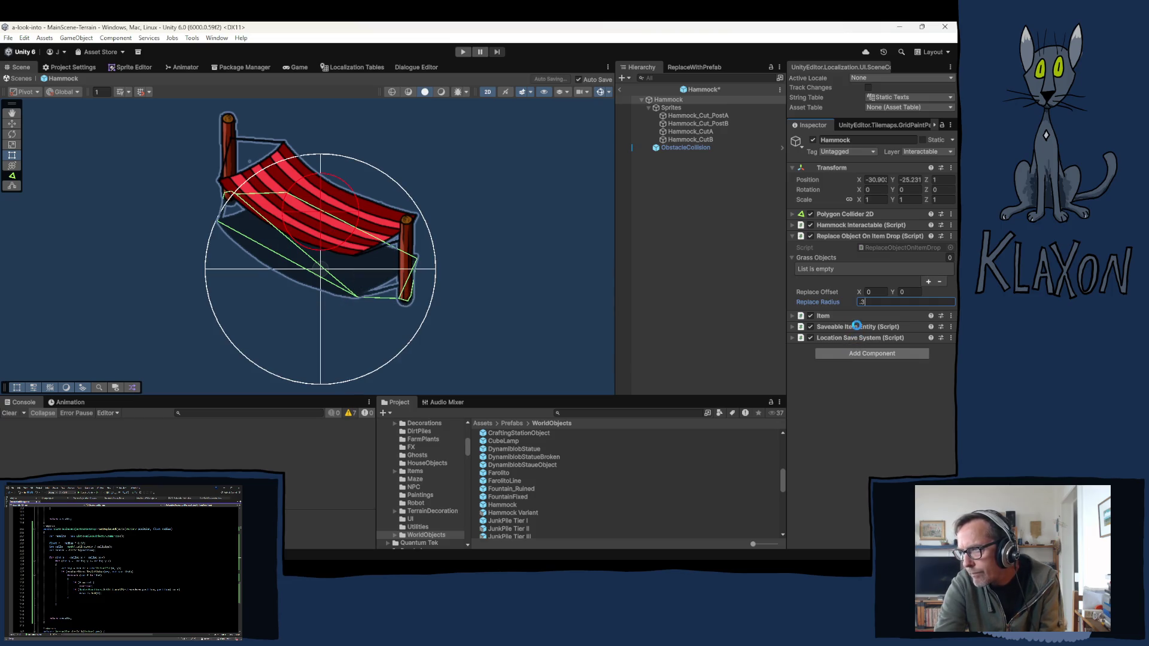
click(911, 293)
text(.1)
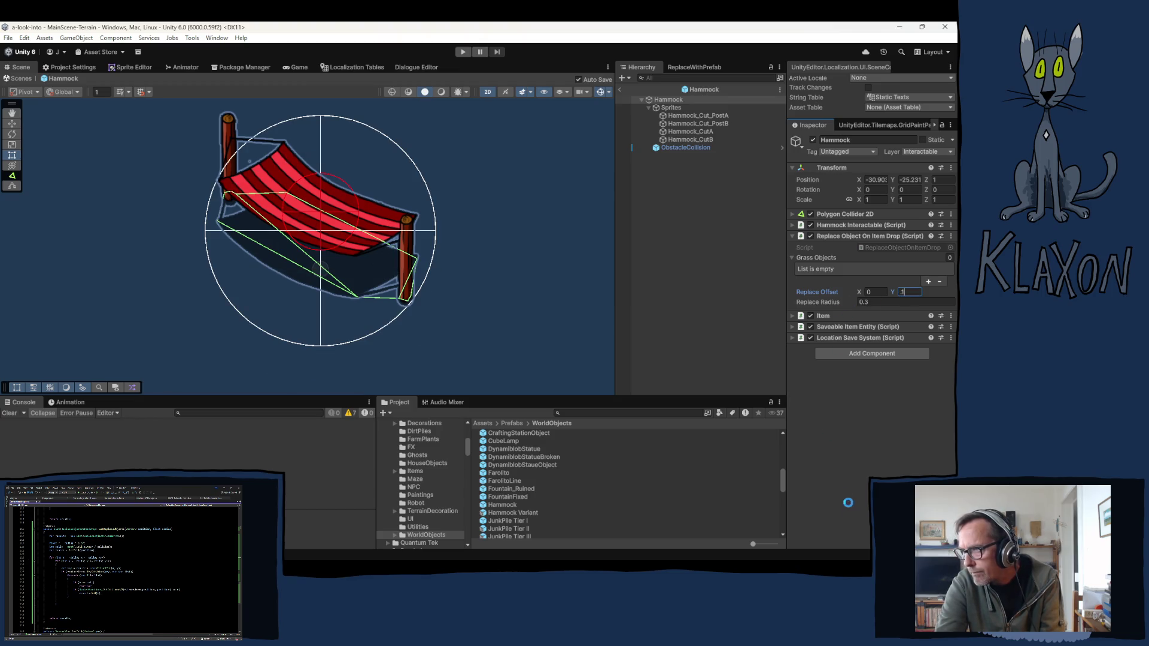
key(Return)
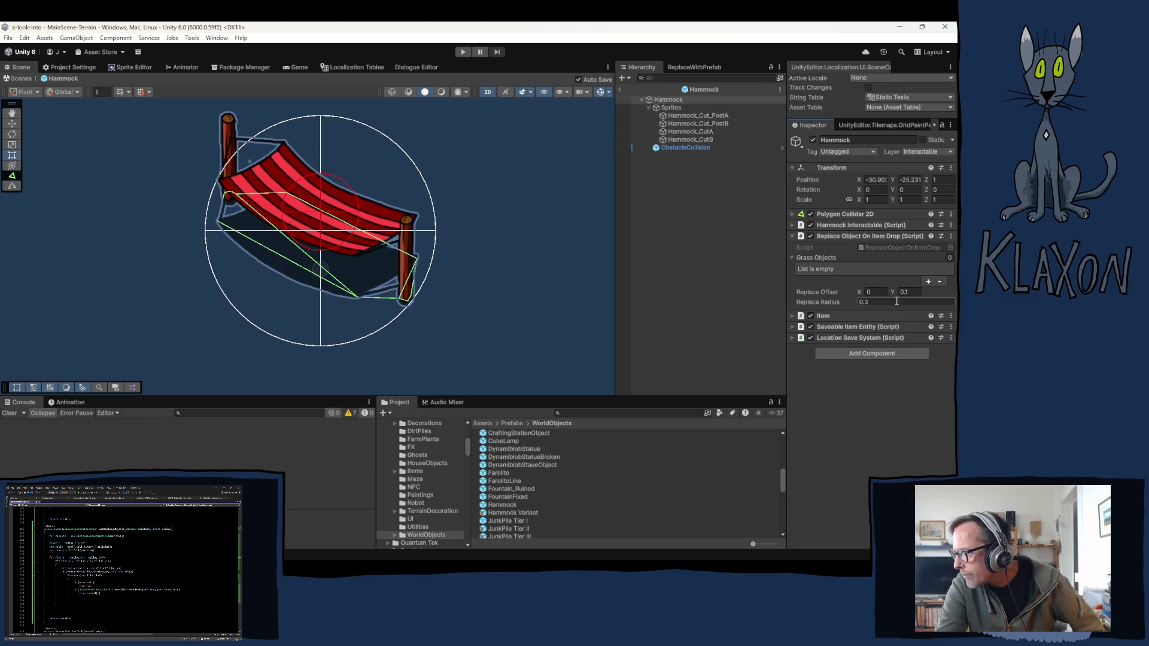
click(506, 513)
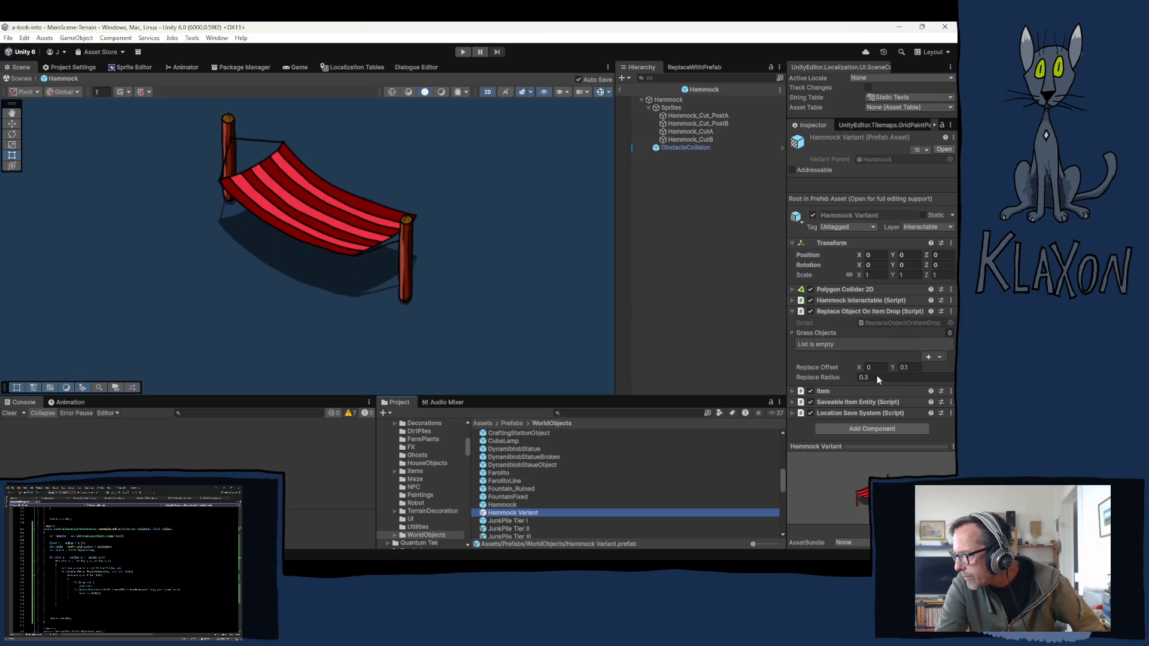
double_click(512, 514)
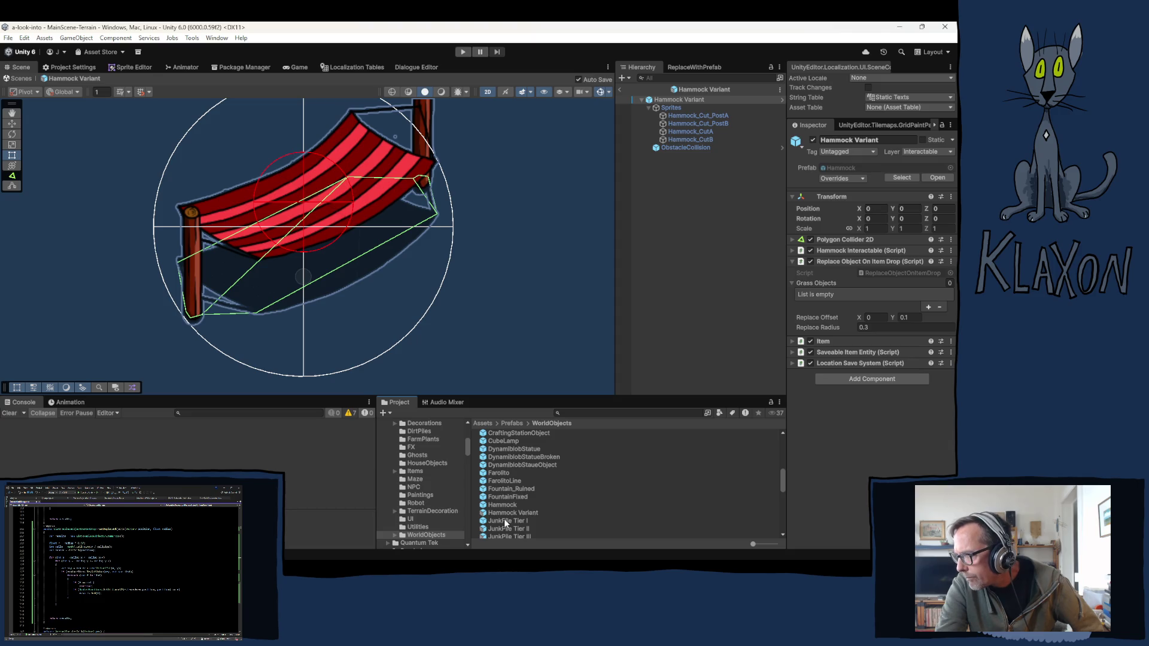
Step: Check Hammock Variant's inherited replace settings, then inspect the JunkPile Tier I prefab
scroll(505, 521, down, 3)
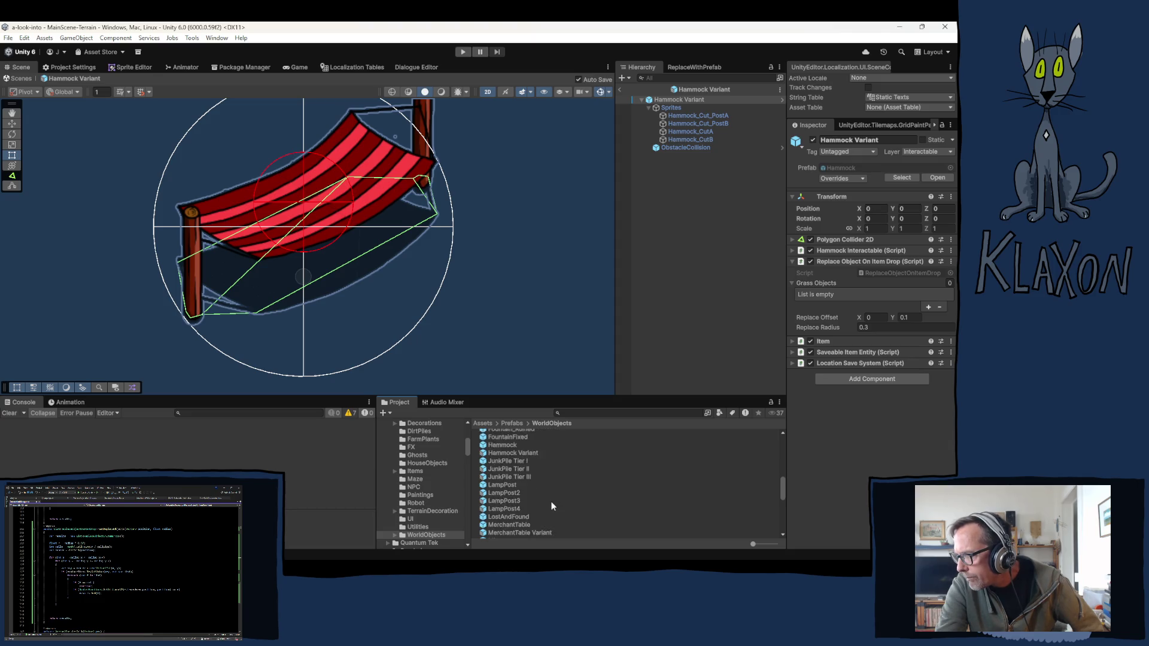
click(502, 457)
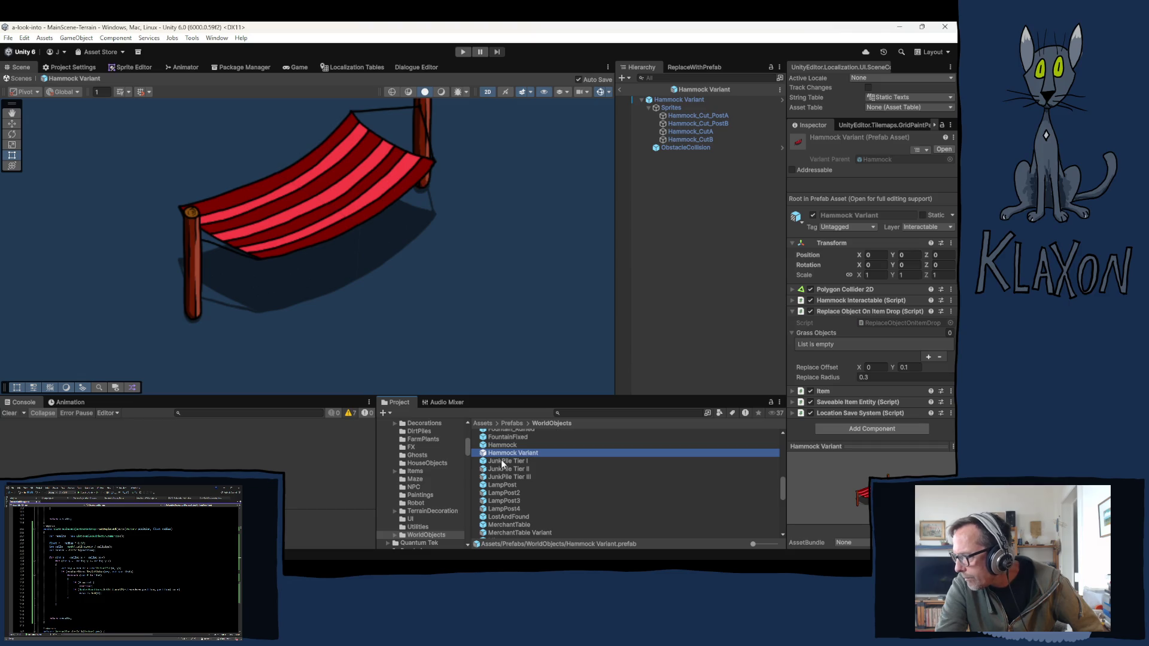
click(501, 460)
click(835, 280)
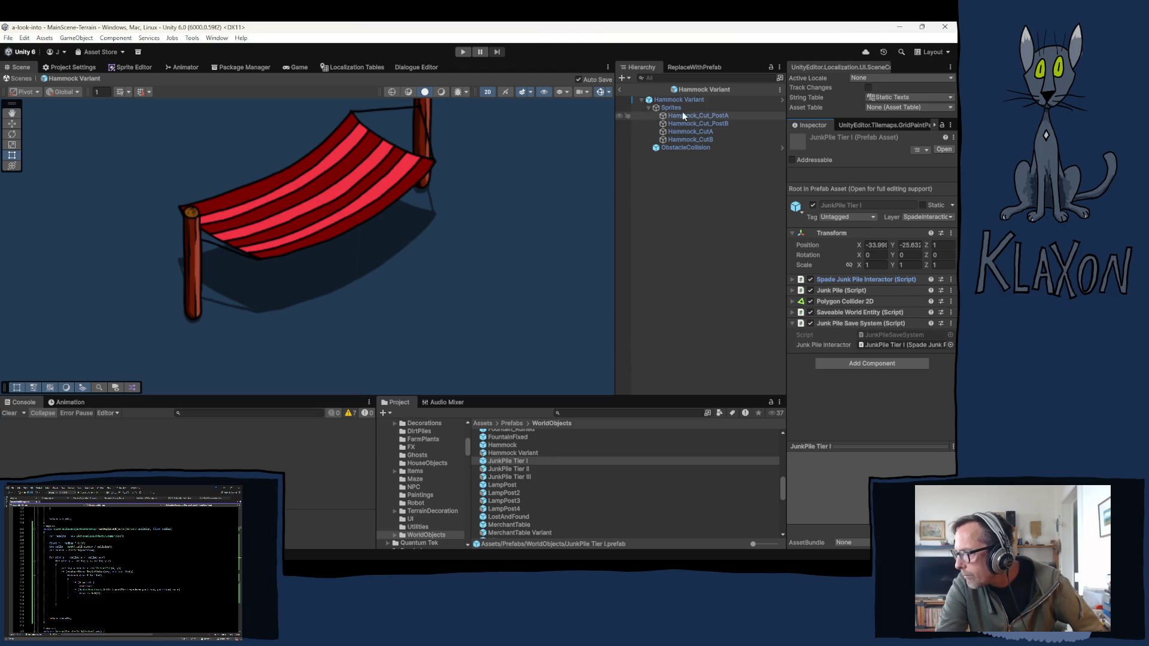
click(503, 461)
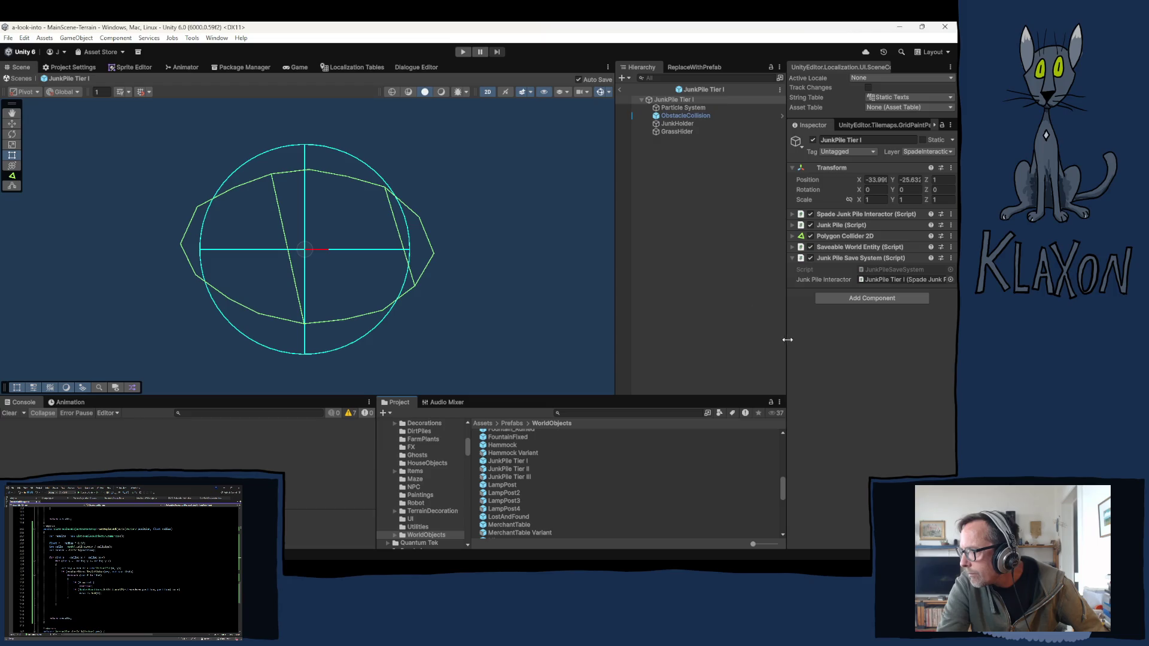
click(498, 486)
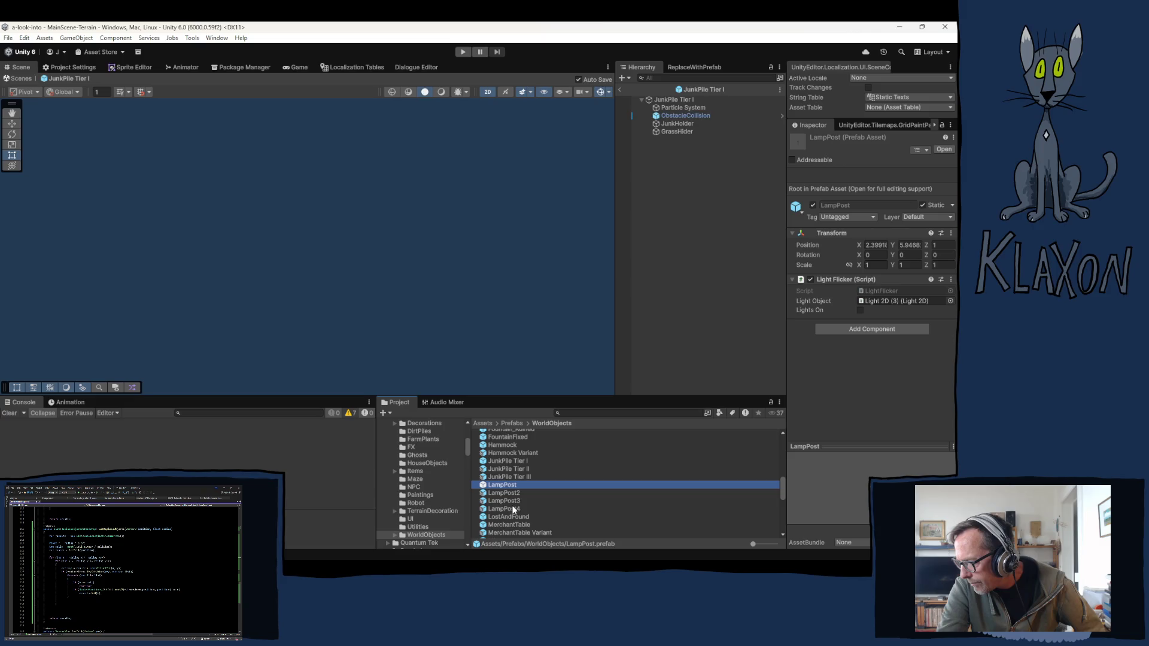
Step: Open LampPost and review the Mirror and ResearchPost prefabs' components
double_click(553, 483)
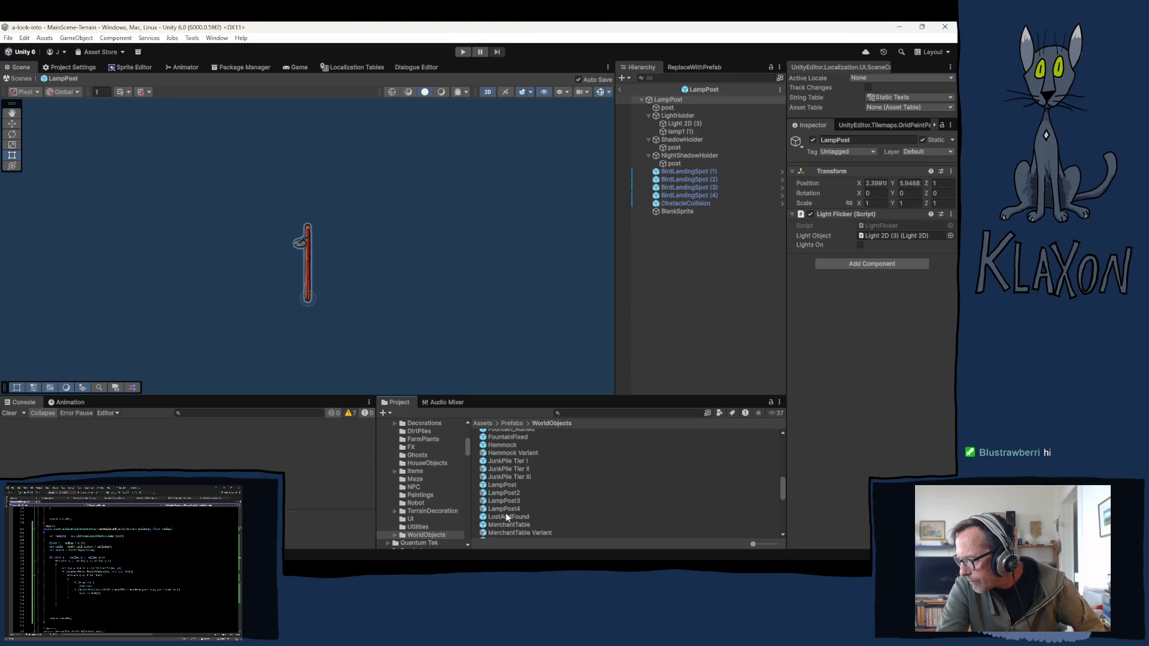
scroll(508, 525, down, 2)
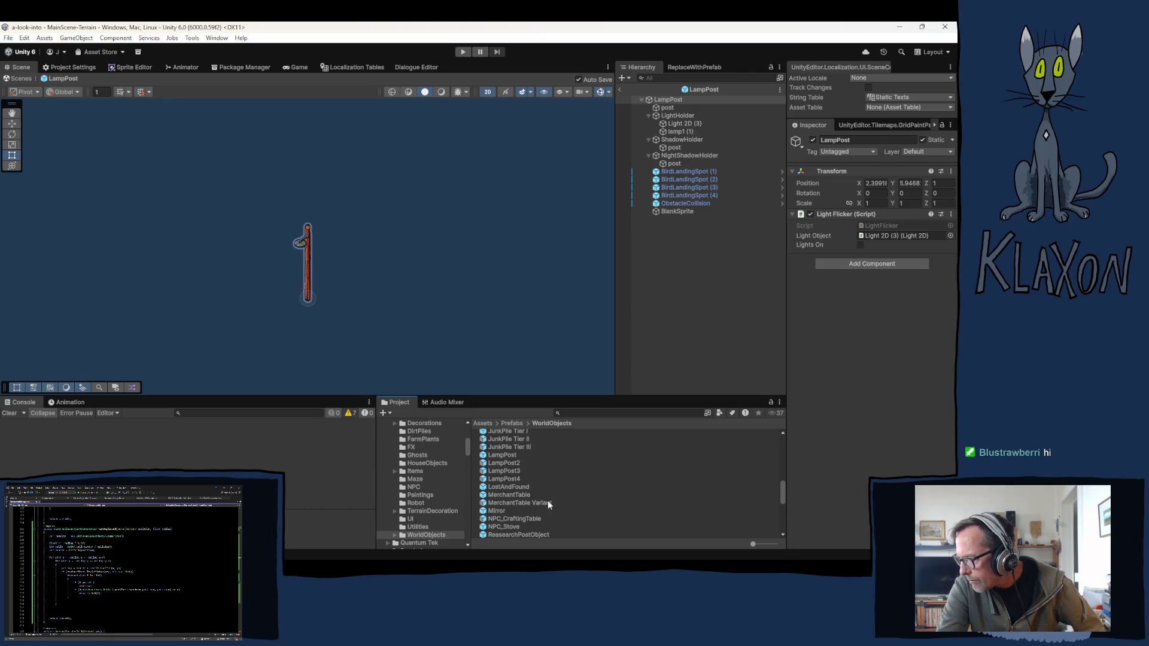
scroll(548, 501, down, 2)
click(483, 483)
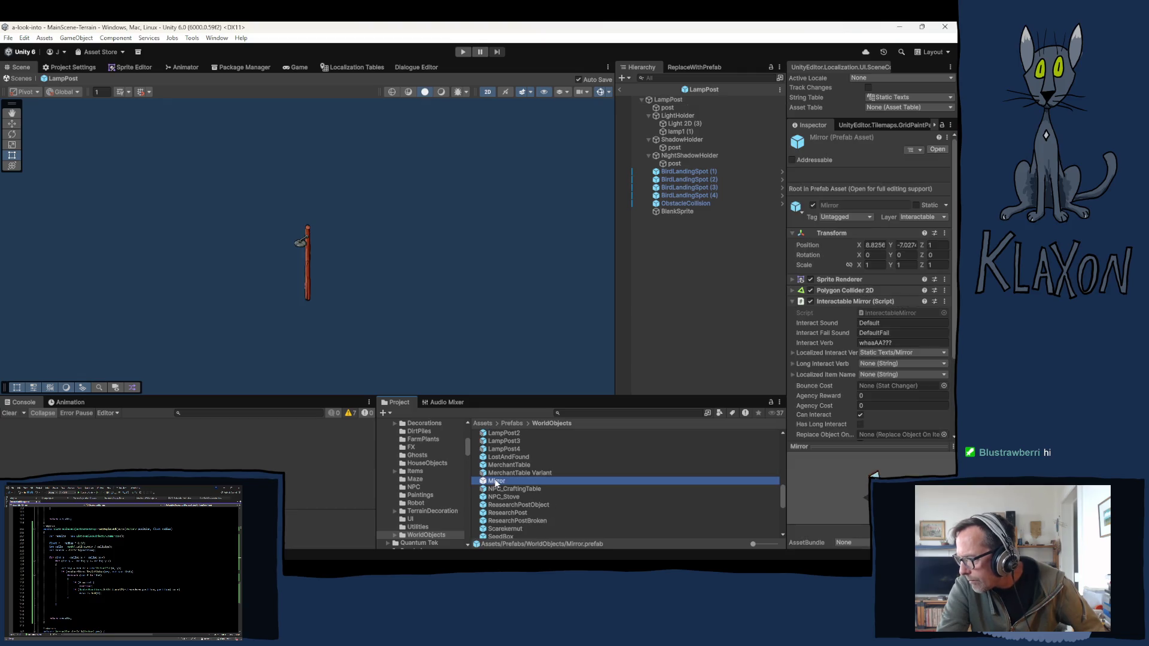
scroll(807, 386, down, 3)
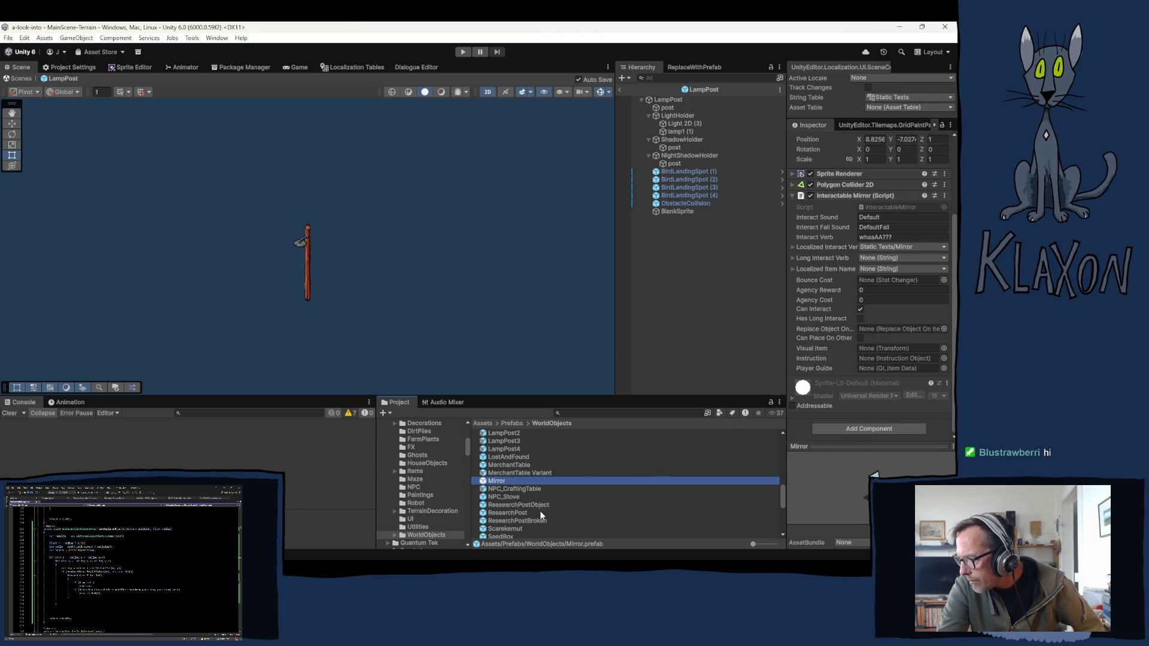
click(518, 513)
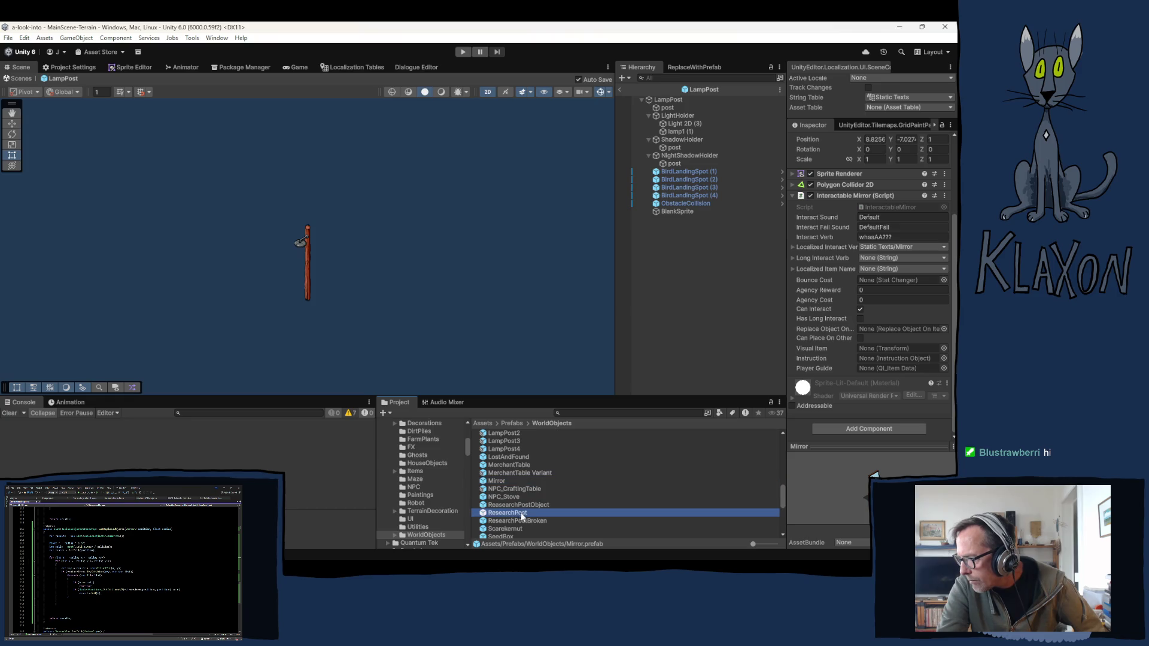
Step: Inspect the Scarekernut prefab's ObstacleCollision object
click(509, 529)
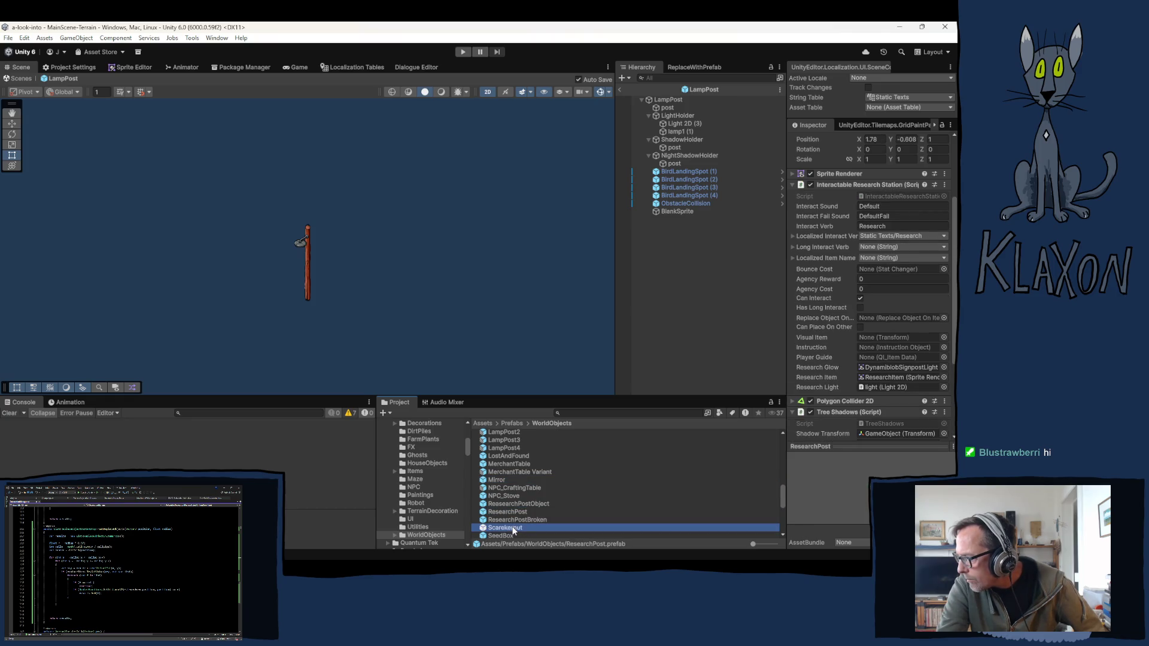
scroll(823, 349, down, 3)
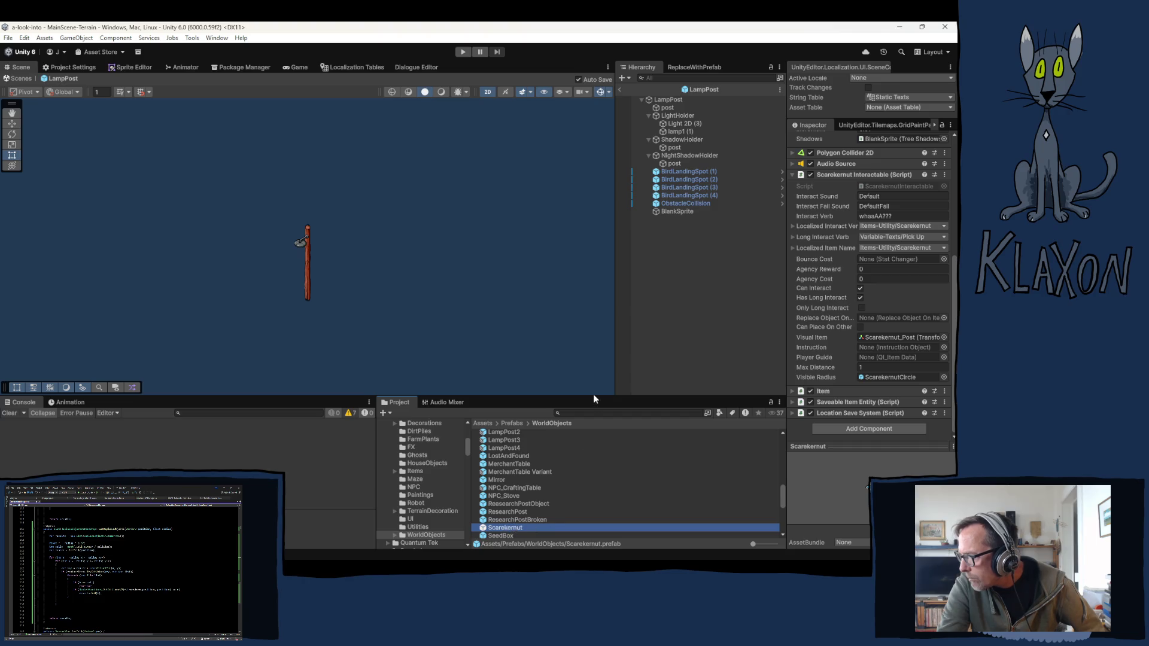
click(678, 179)
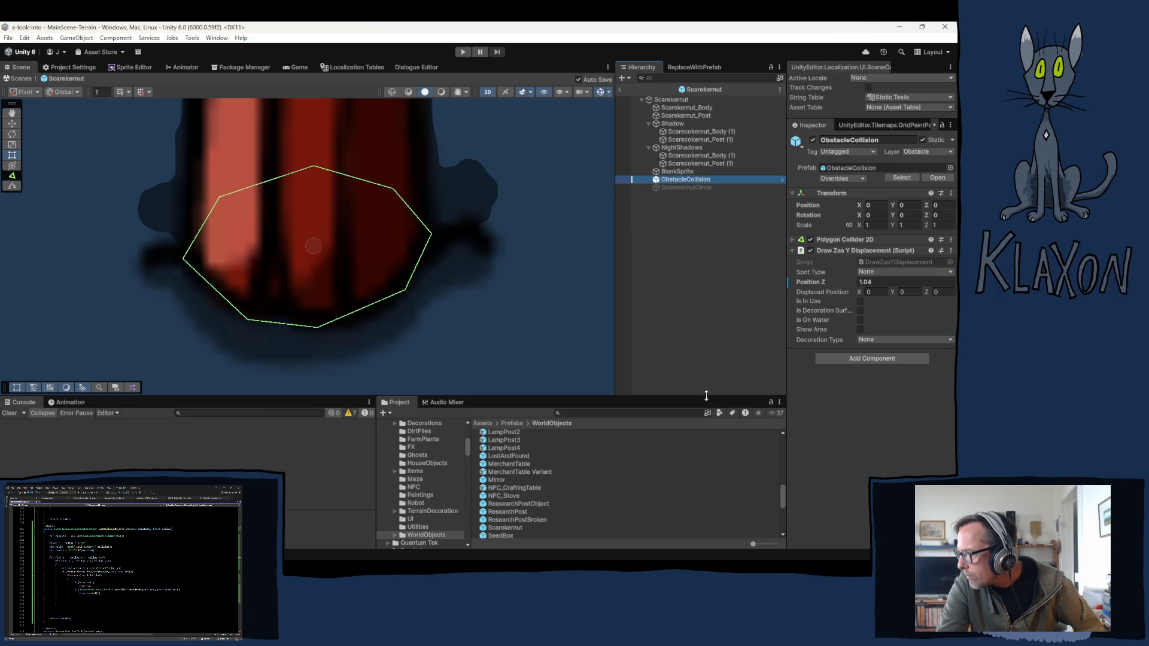
scroll(533, 530, down, 5)
scroll(533, 481, up, 2)
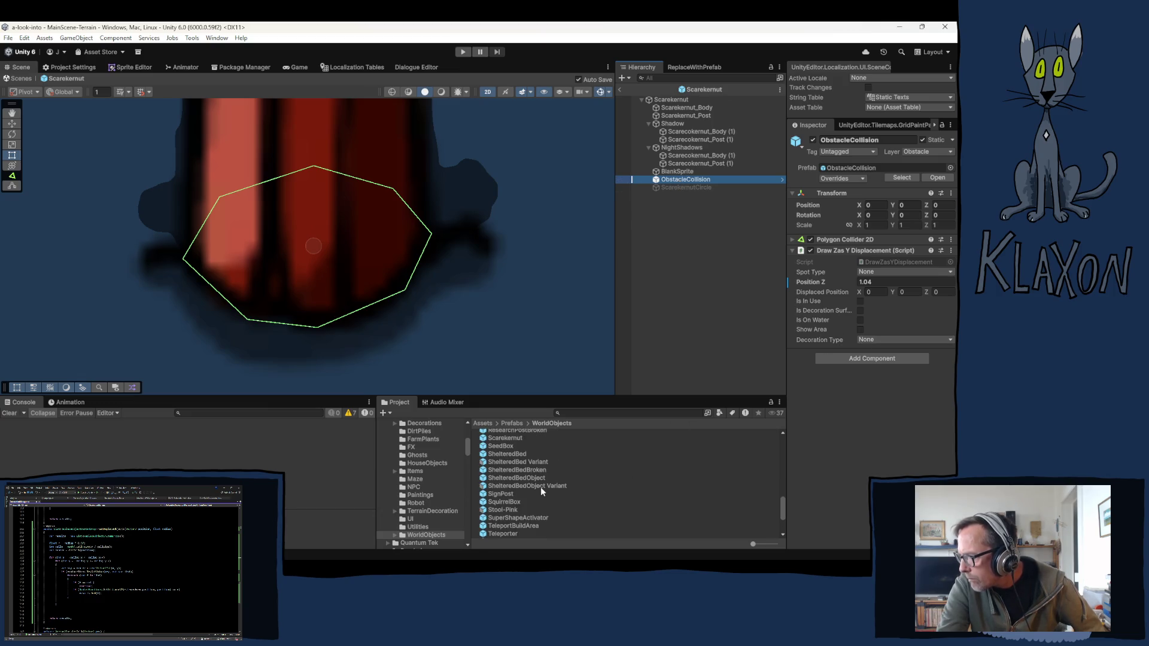
click(497, 446)
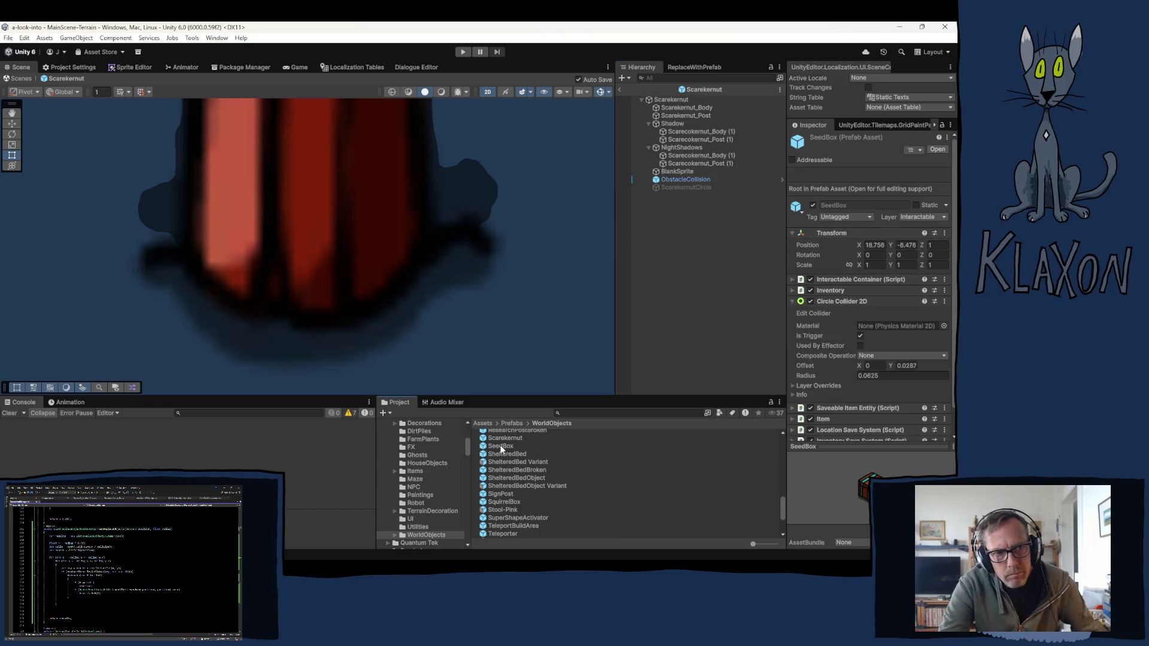
Step: In the SeedBox prefab, set the ObstacleCollision's Replace Radius to 0.05
double_click(500, 446)
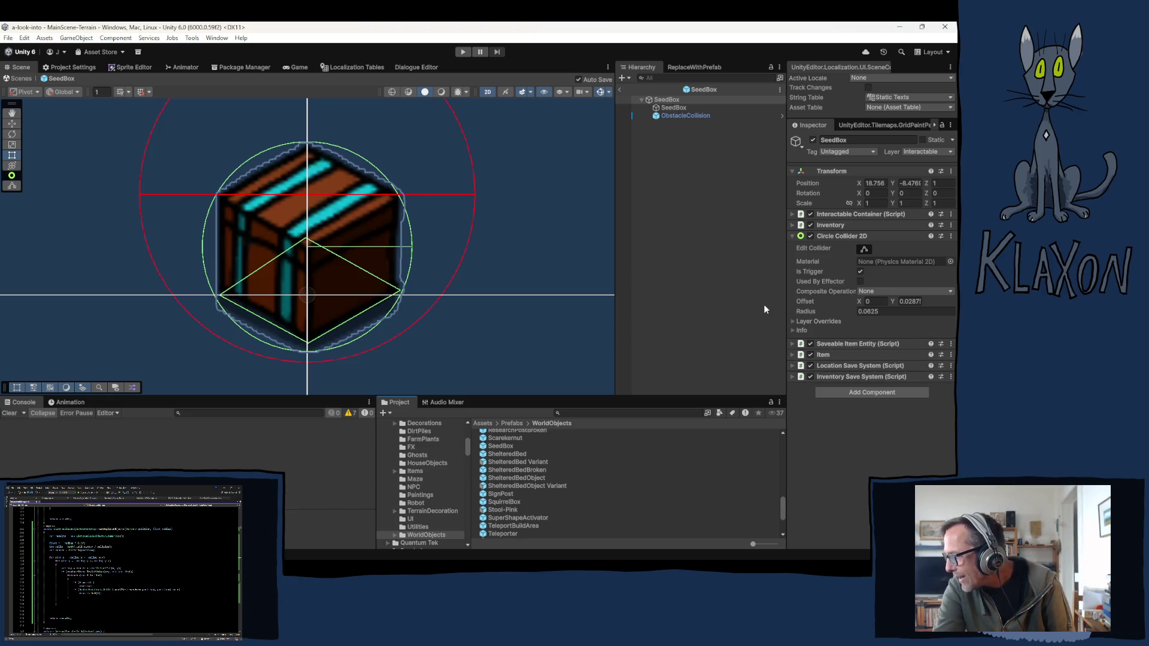
click(686, 116)
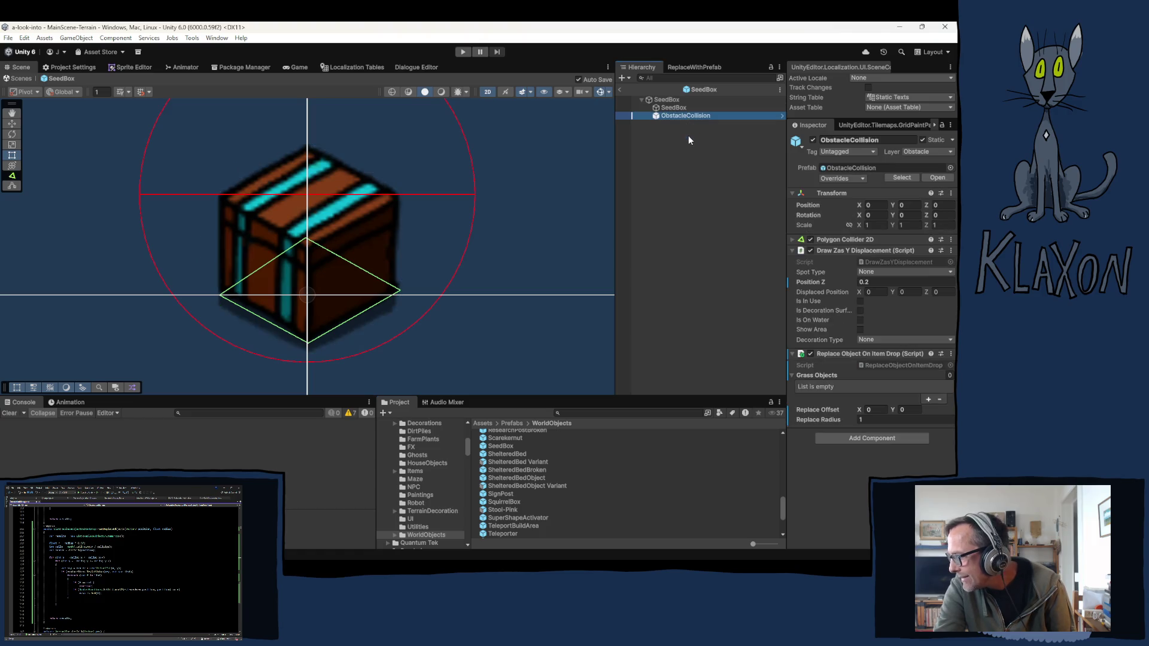
click(865, 421)
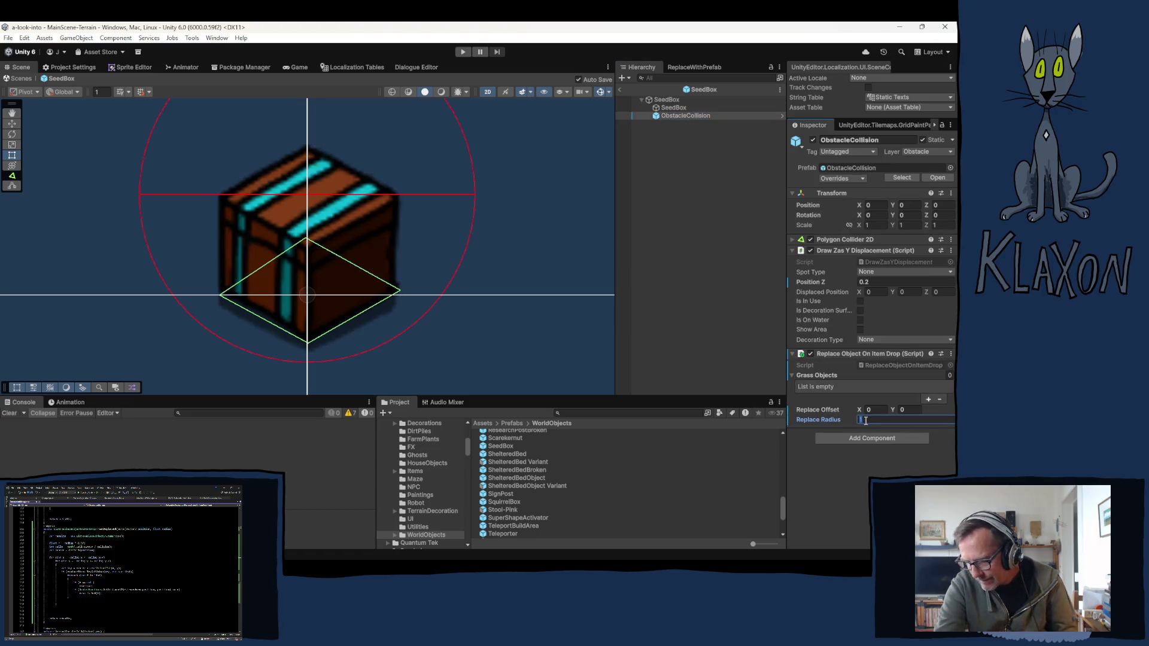
text(.0)
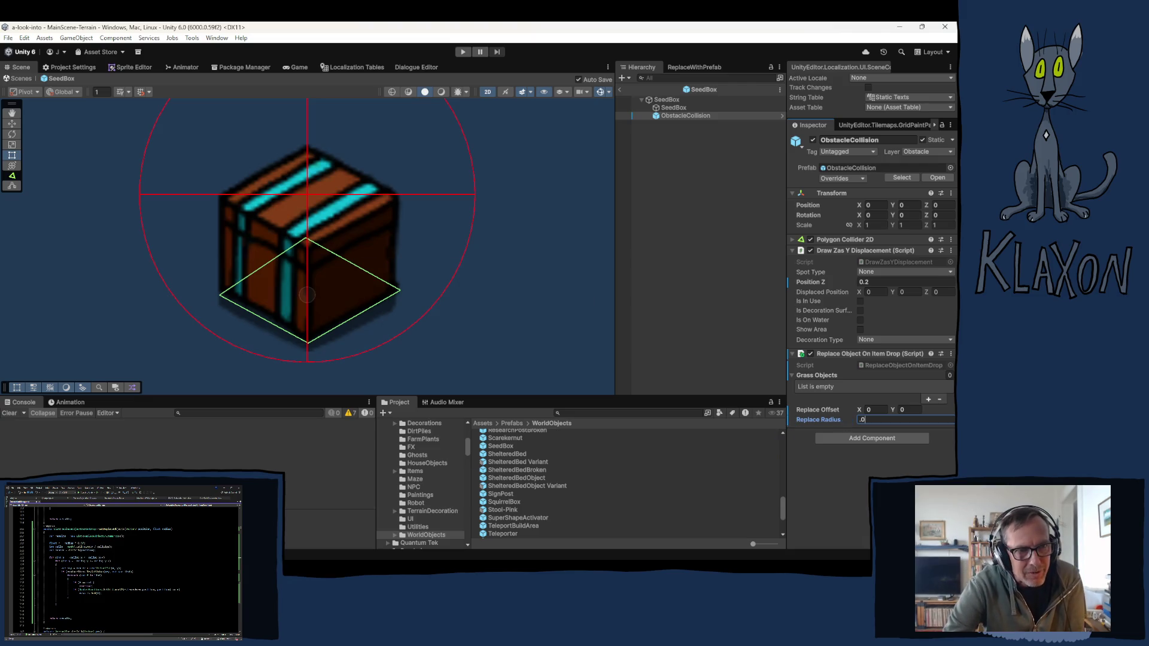
text(5)
key(Return)
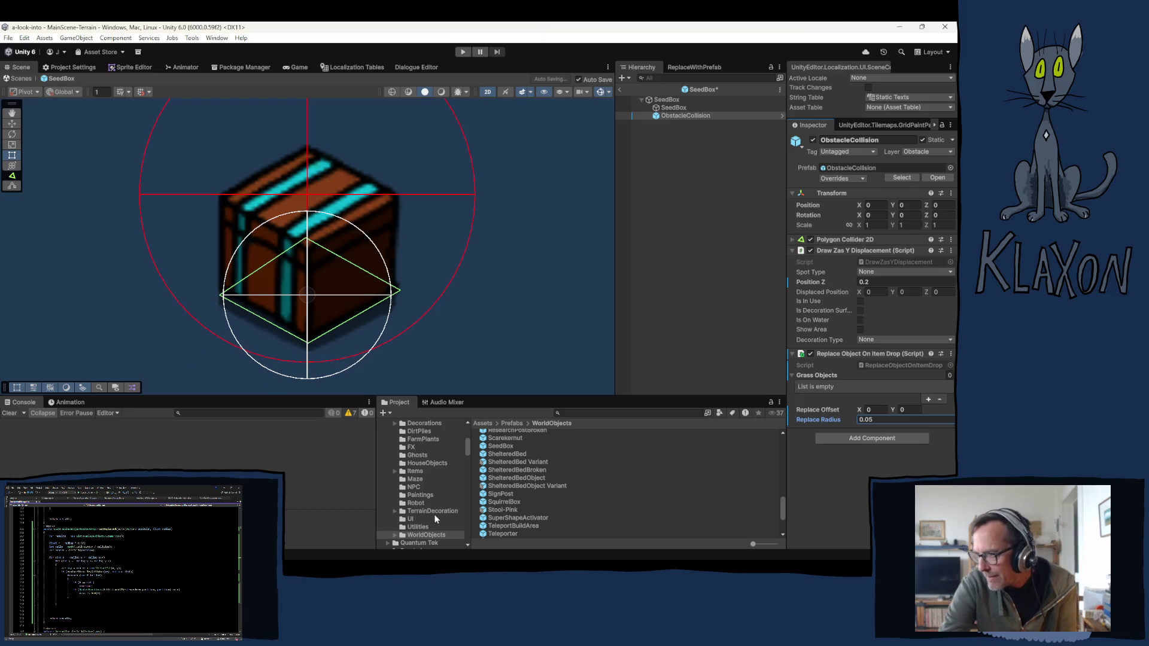
click(504, 453)
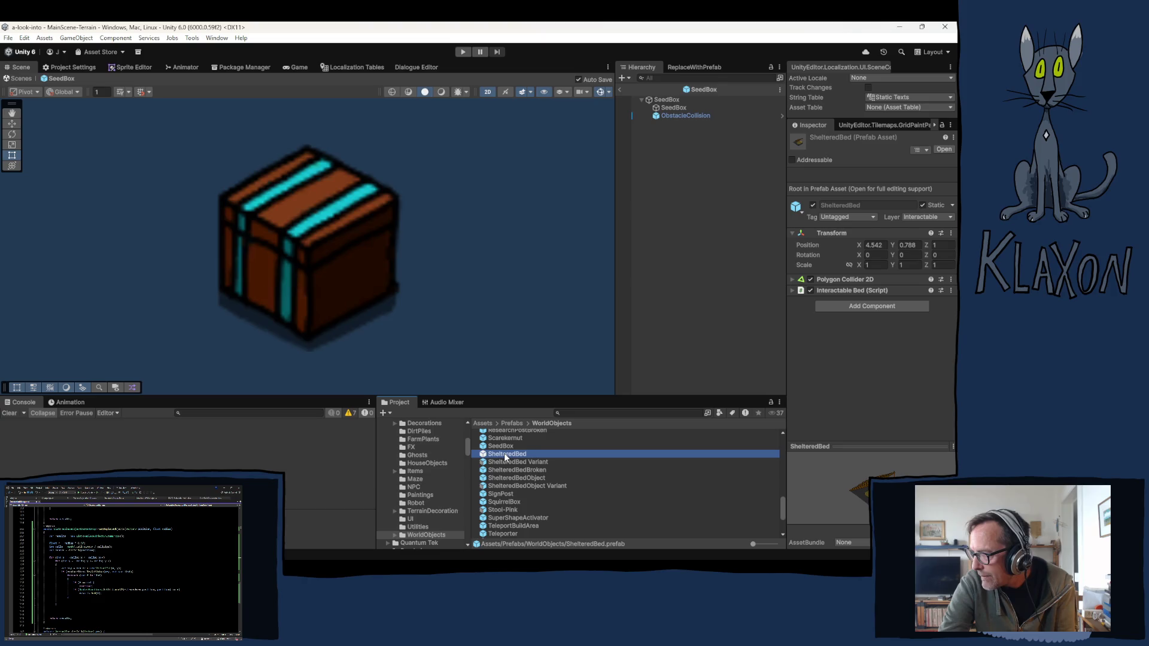
Step: Open the ShelteredBed prefab and inspect its ObstacleCollision (1) object
double_click(504, 454)
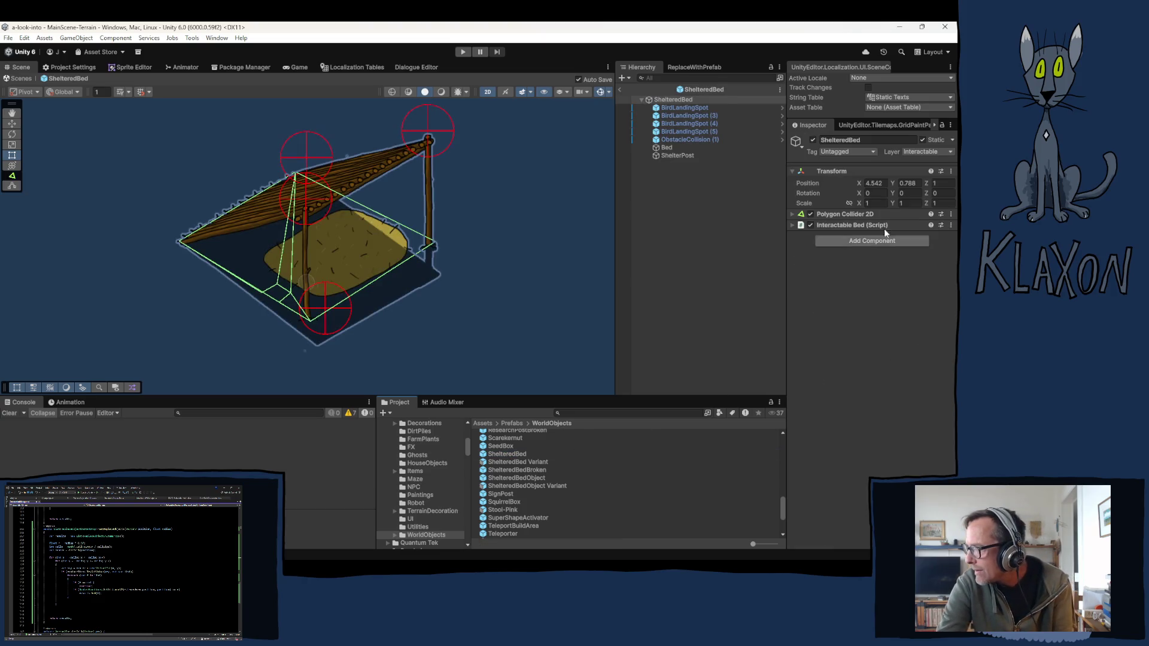
click(673, 140)
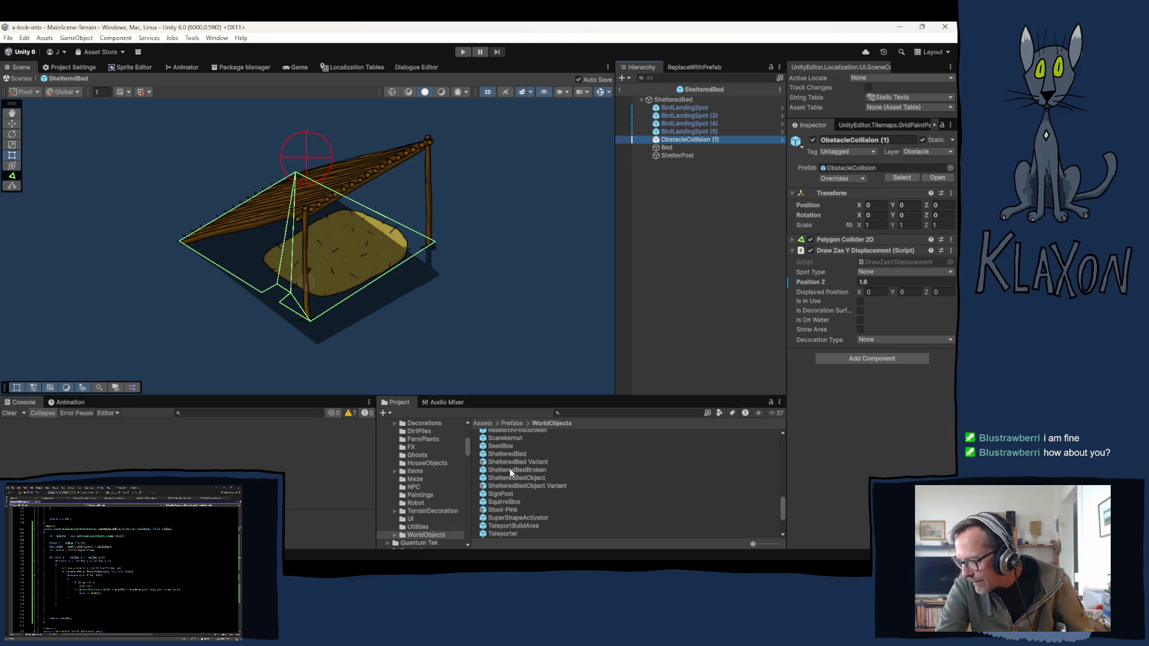
click(499, 503)
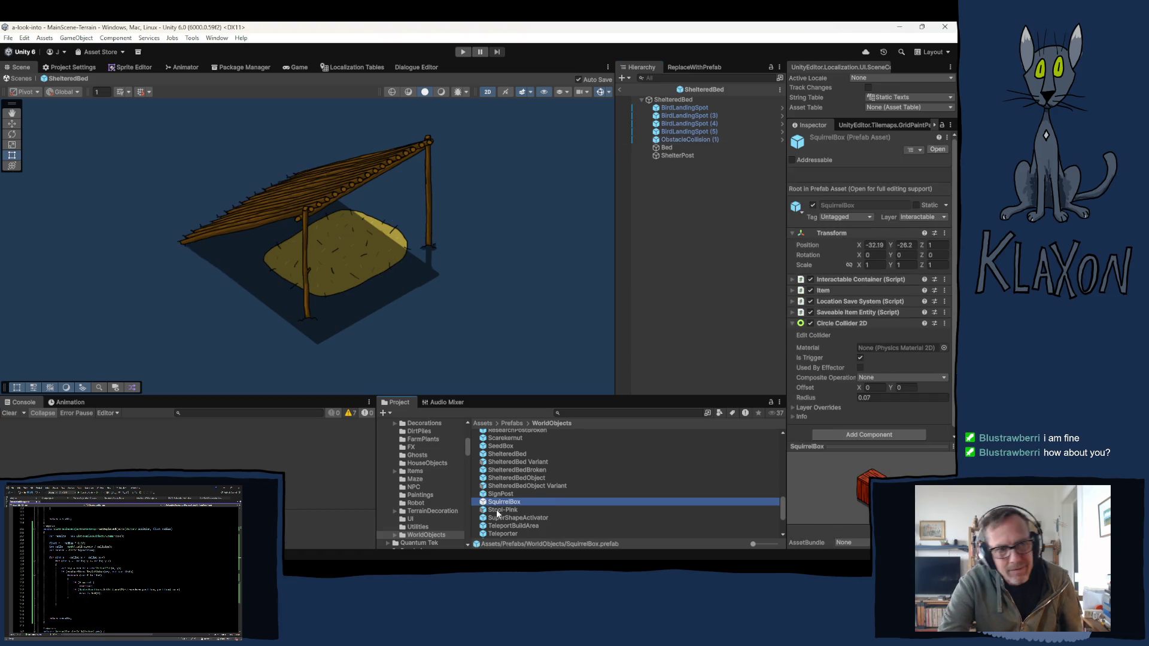
Step: Open the SquirrelBox prefab and set its ObstacleCollision Replace Radius to 0.05, then 0.08
double_click(504, 503)
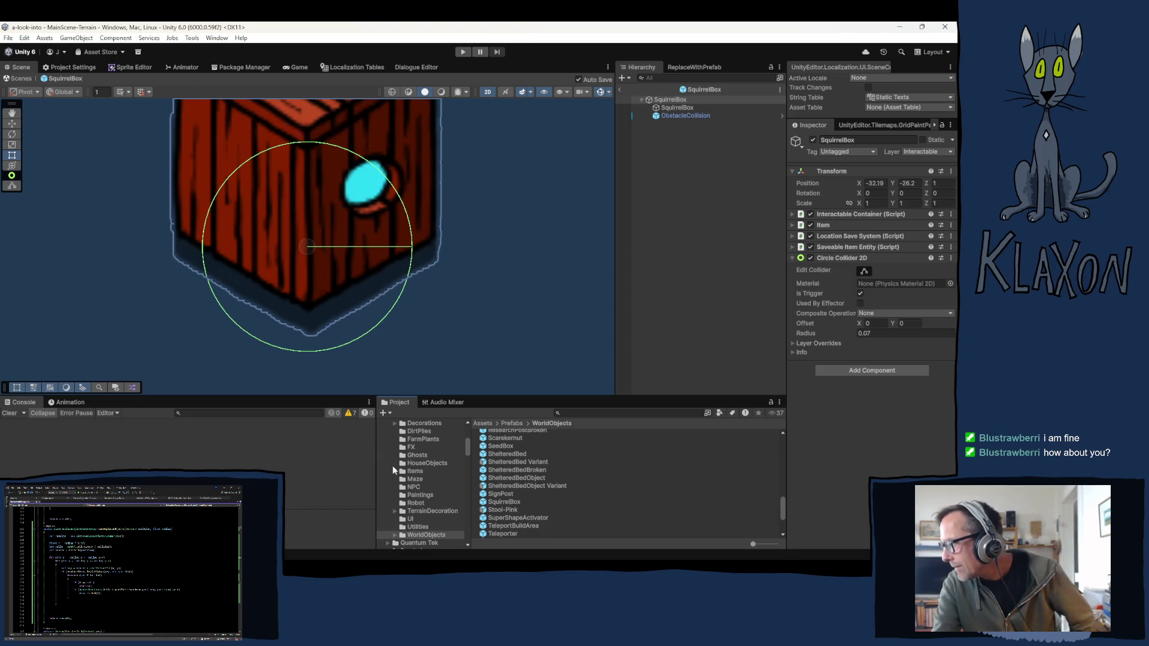
click(687, 113)
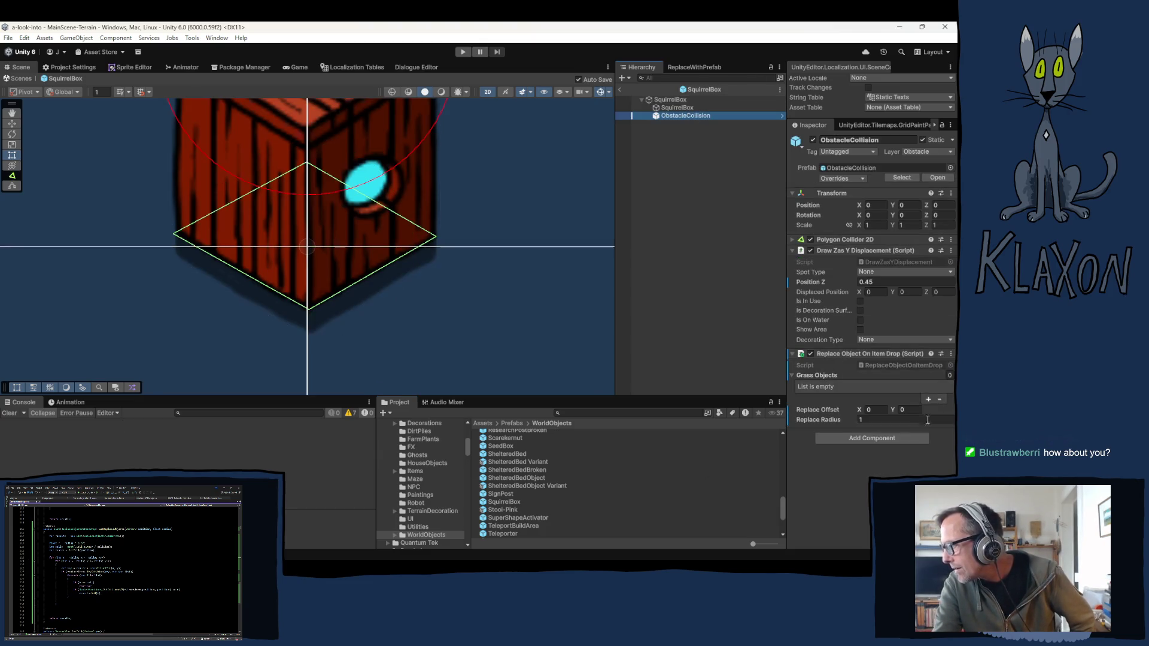
click(877, 420)
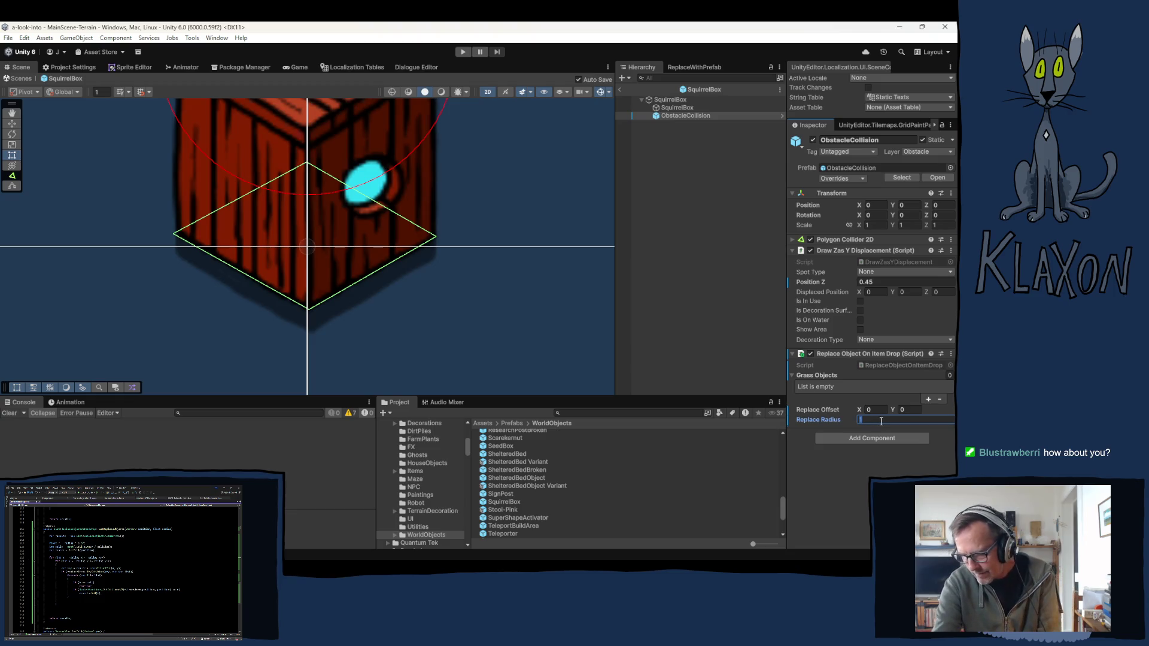
text(0)
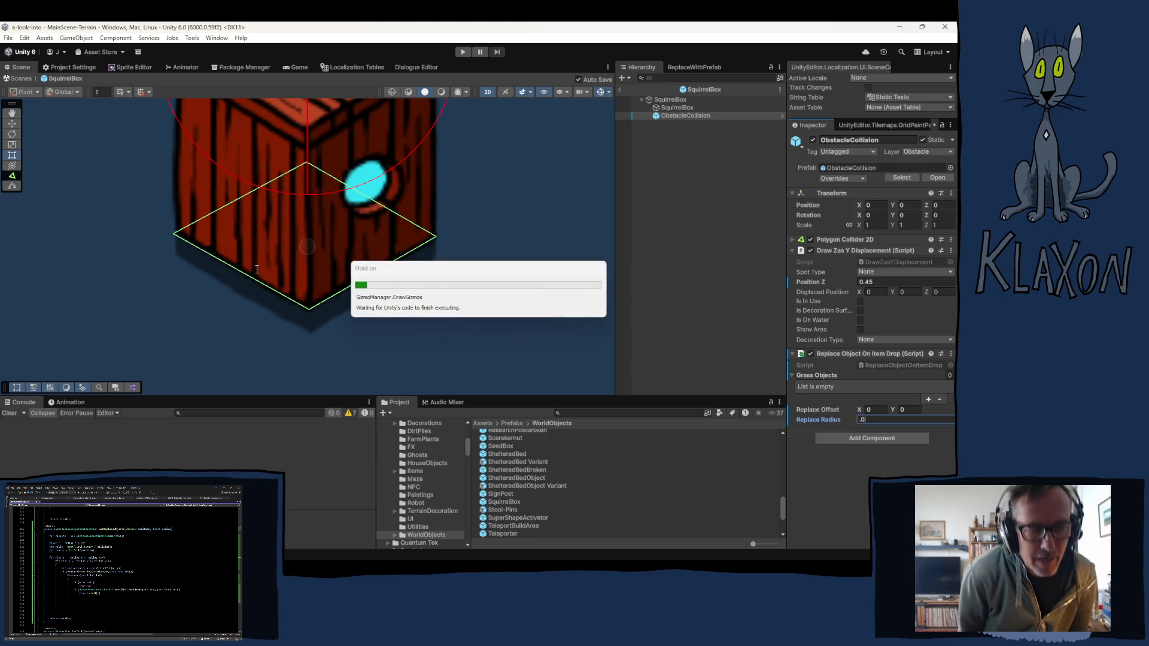
text(5)
key(Return)
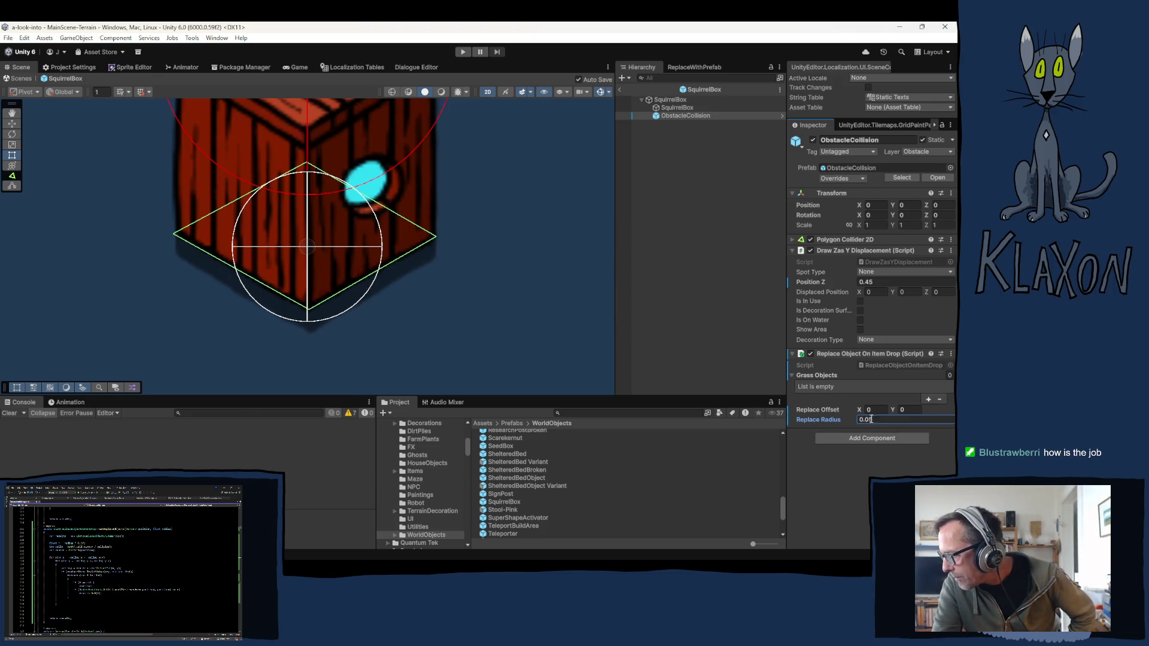
drag(868, 422, 884, 421)
text(8)
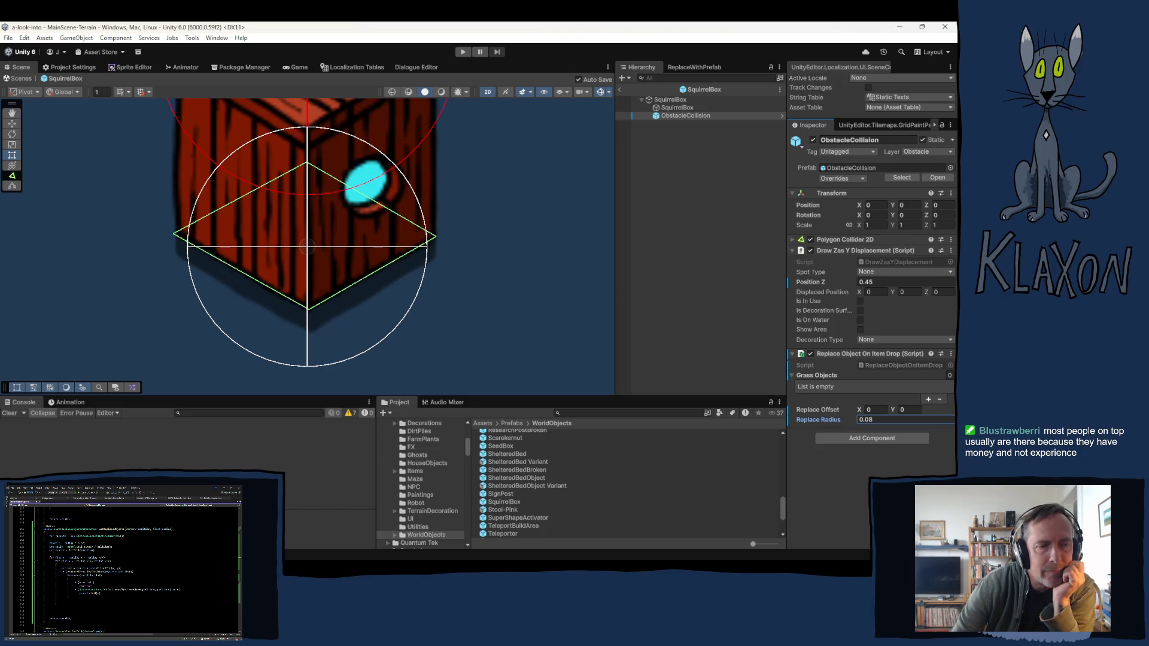
key(alt+Tab)
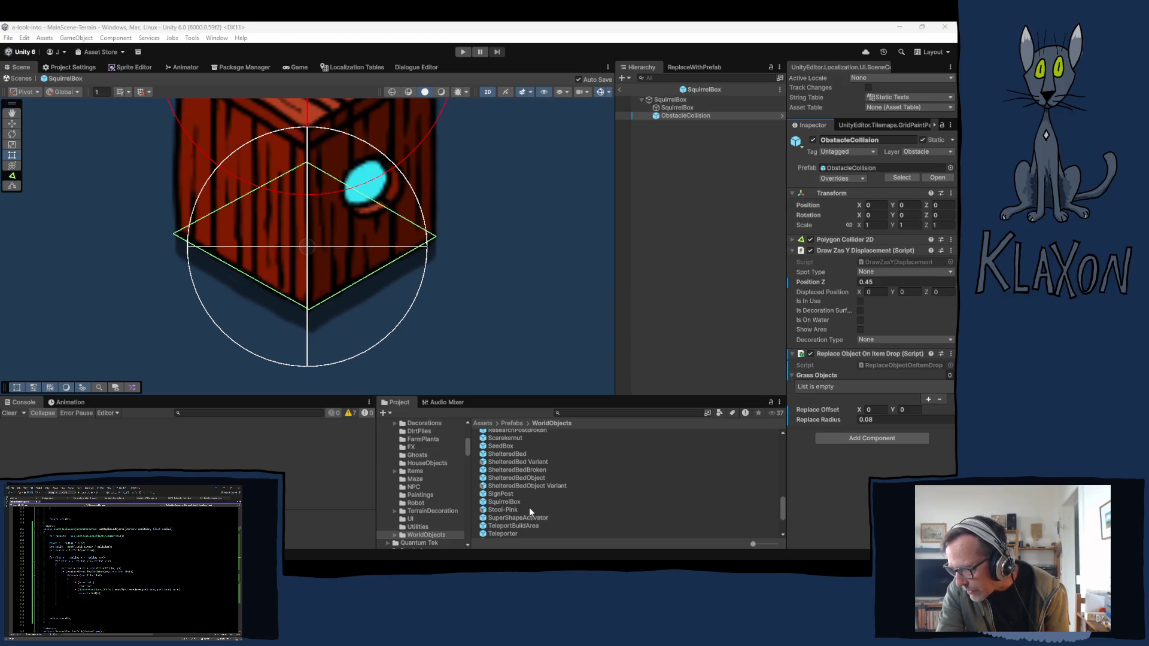
Step: Open Stool-Pink and set its ObstacleCollision (1) Replace Radius and Replace Offset Y to 0.05
click(500, 510)
double_click(501, 510)
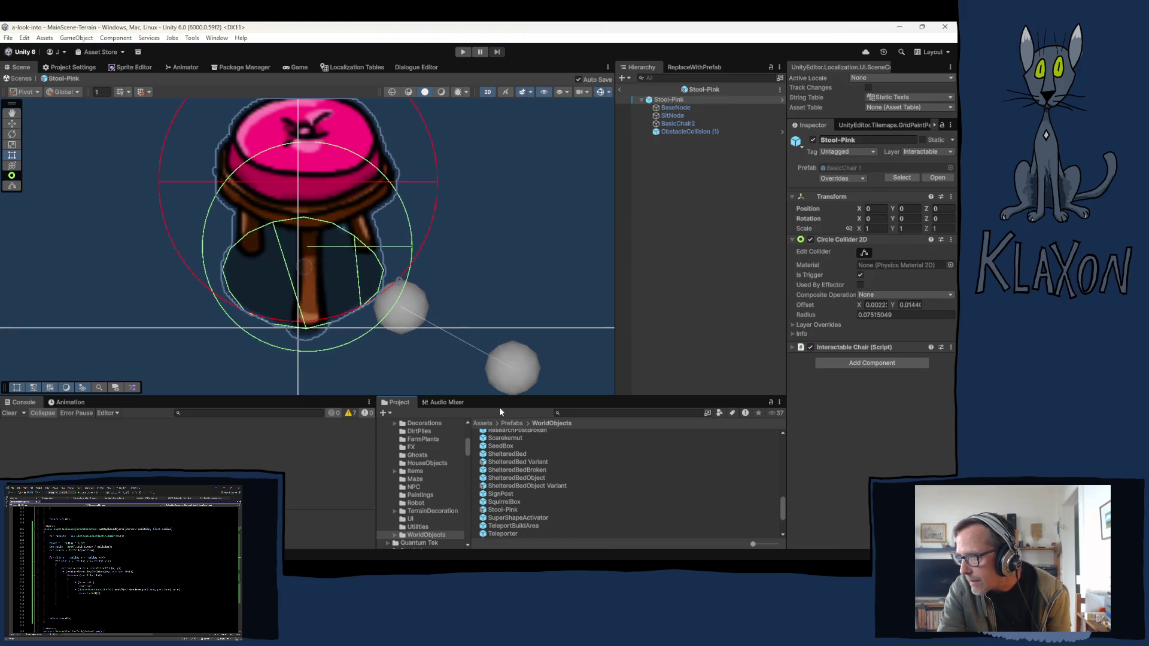
click(688, 131)
click(878, 419)
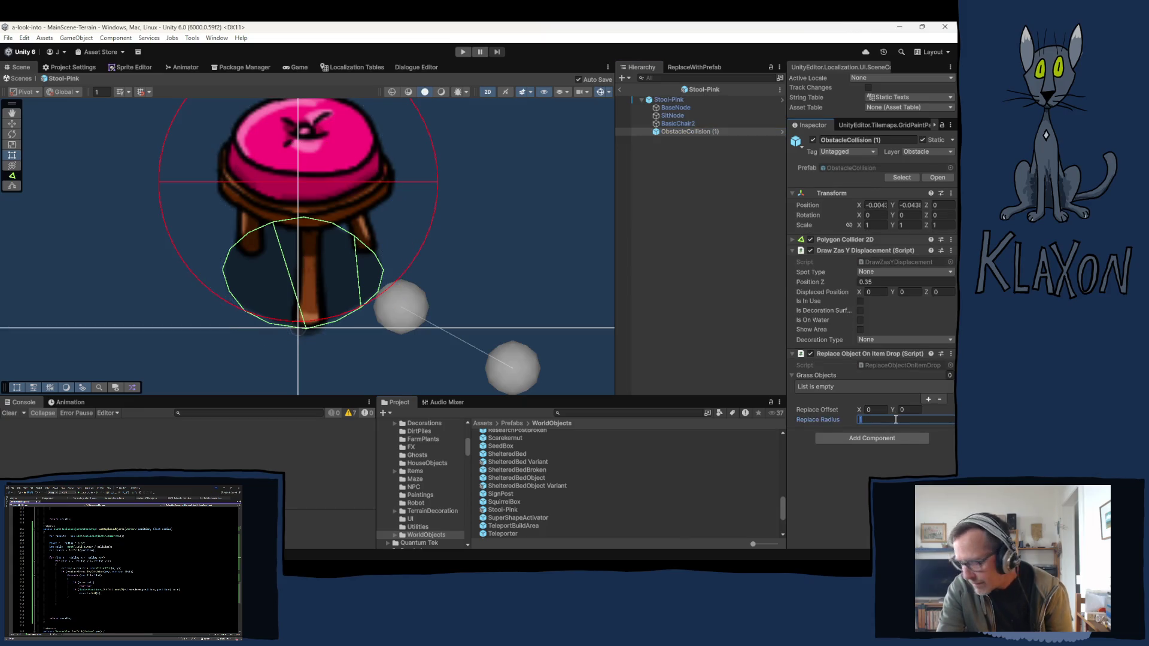
text(0)
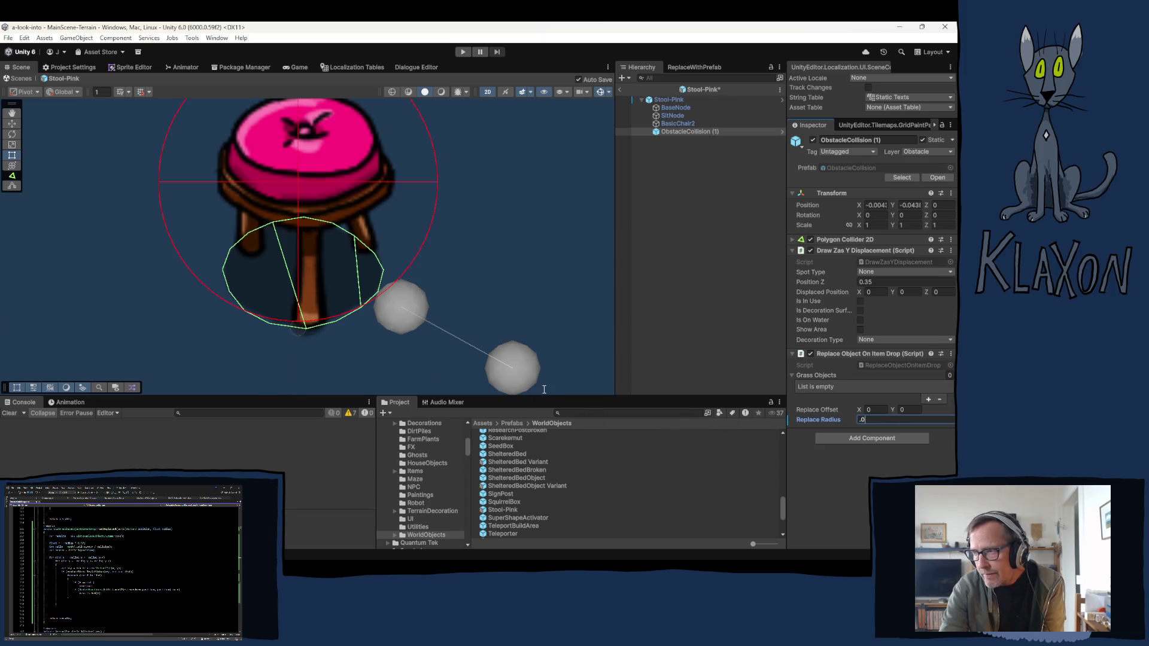
text(5)
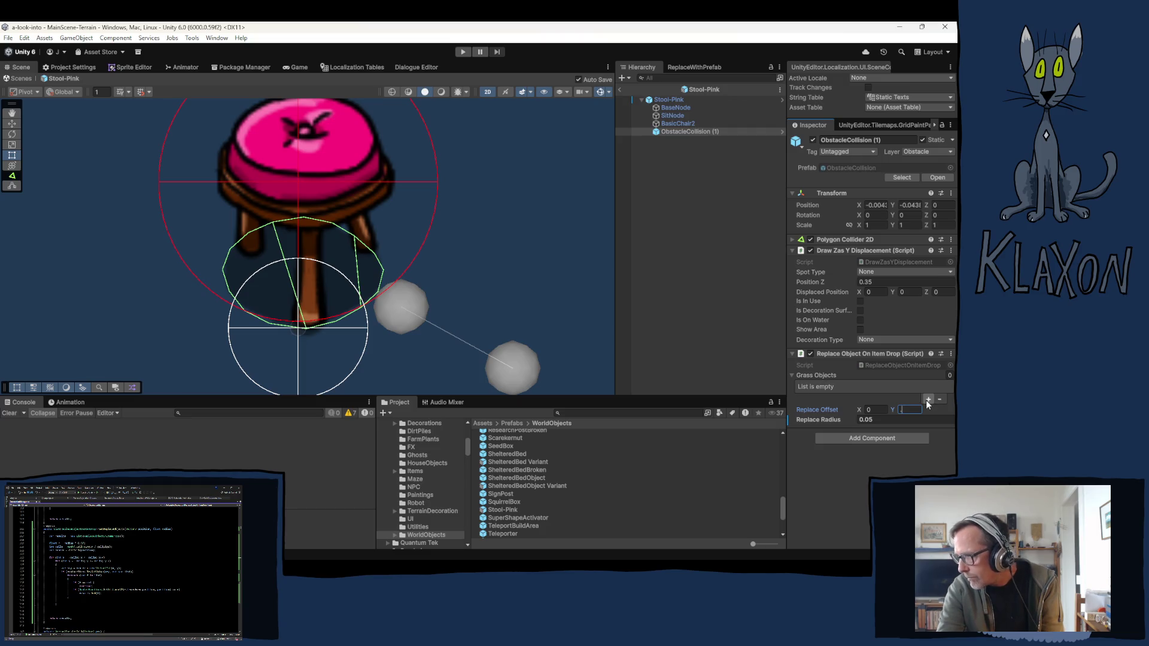
text(.05)
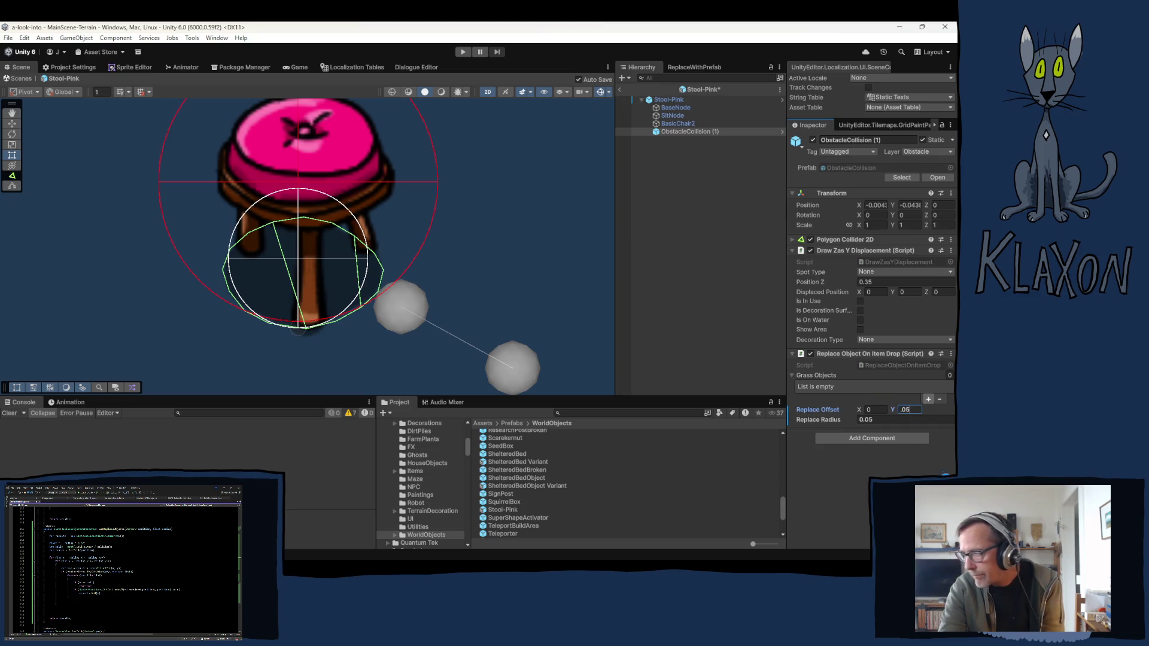
key(Return)
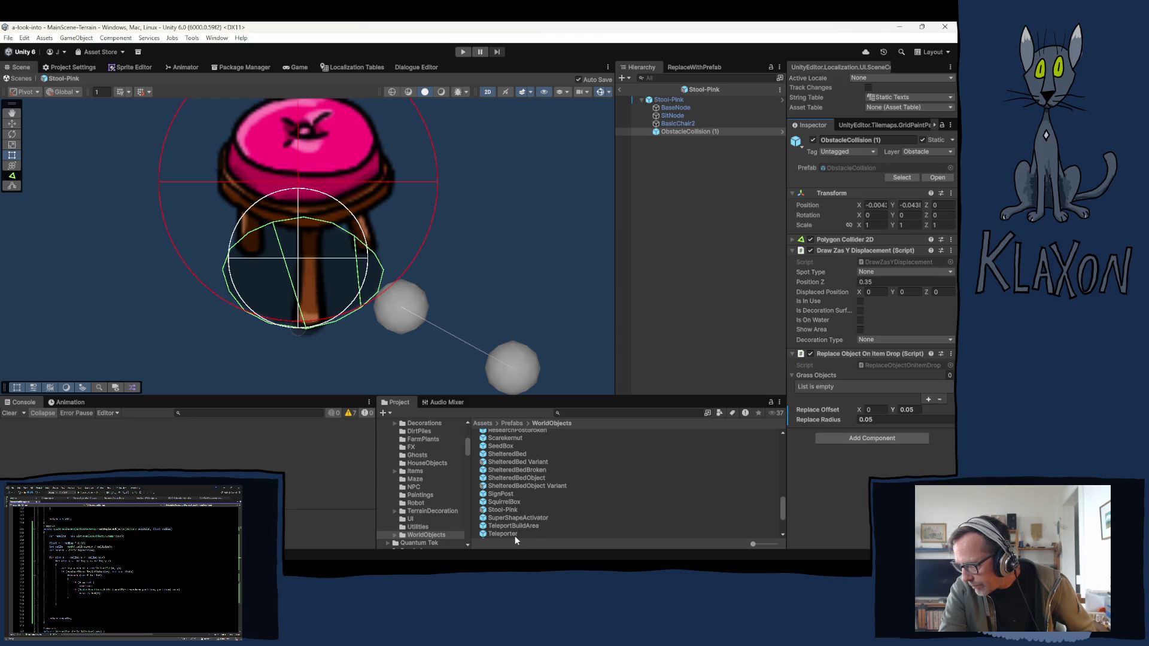
scroll(511, 527, down, 2)
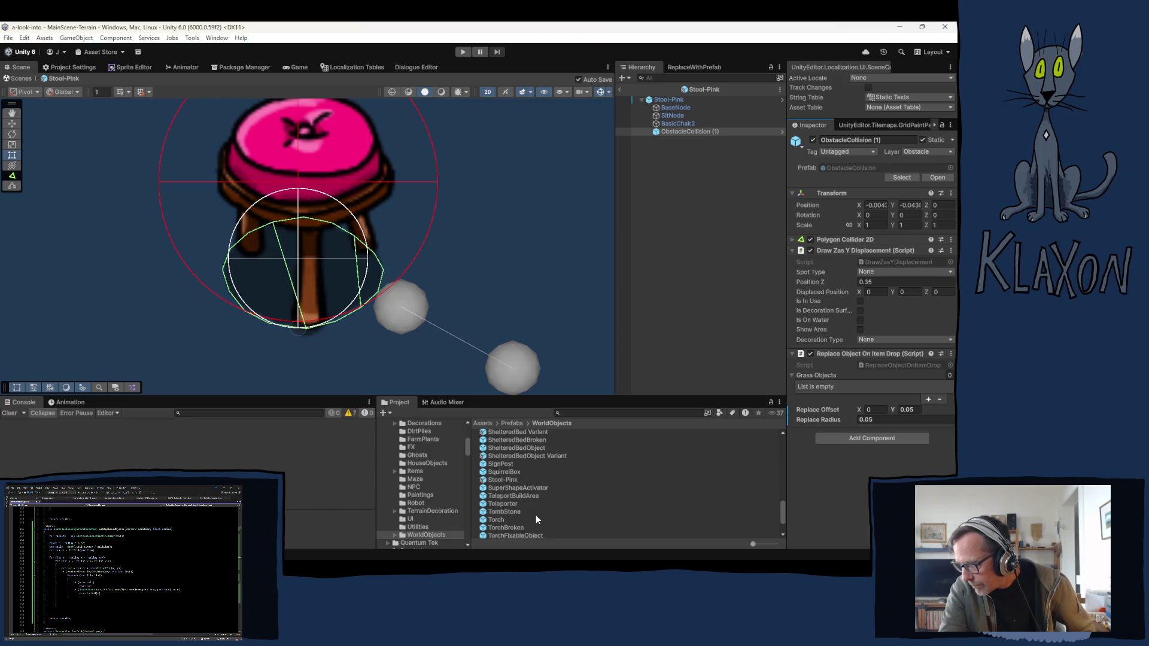
Step: Open the Torch prefab and select its ObstacleCollision child to view the Polygon Collider 2D
click(494, 522)
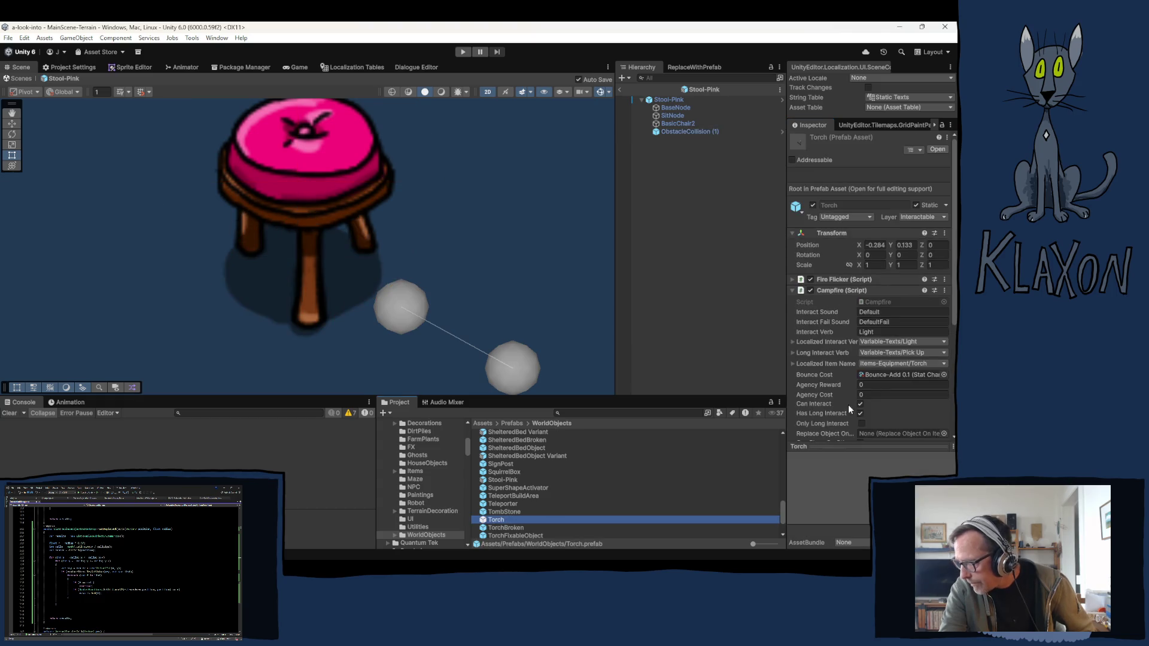
key(Return)
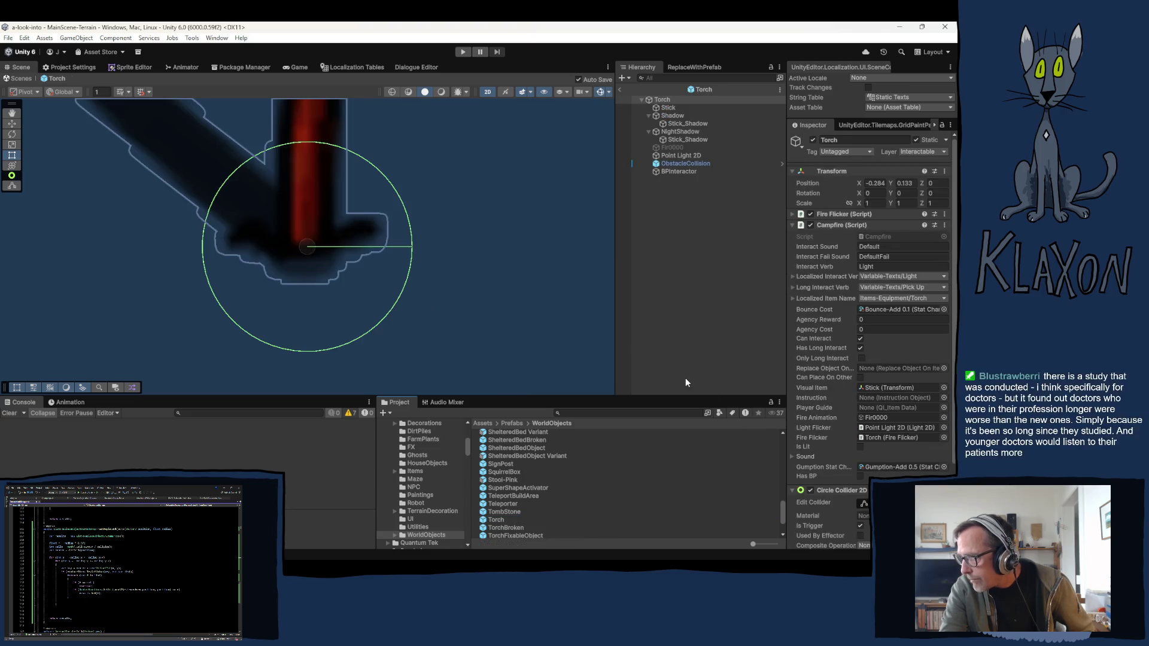
click(684, 162)
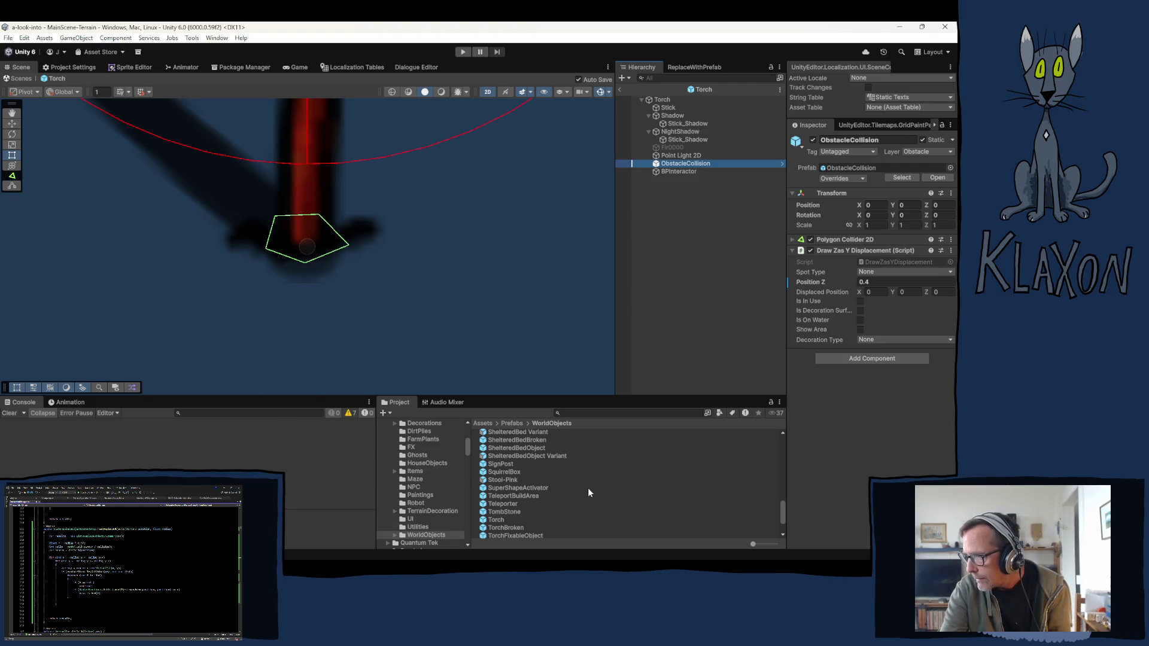
Step: In the Prefabs folder, inspect Bubbles and SandObject, then return to the MainScene-Terrain scene
scroll(536, 501, down, 2)
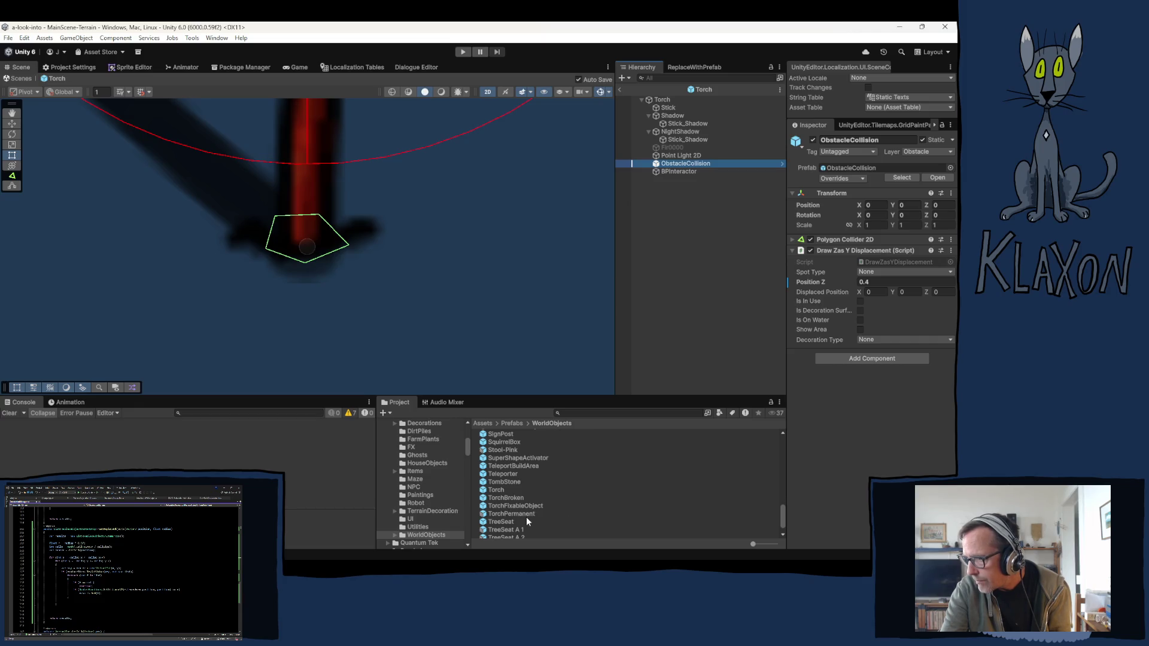
scroll(535, 514, down, 1)
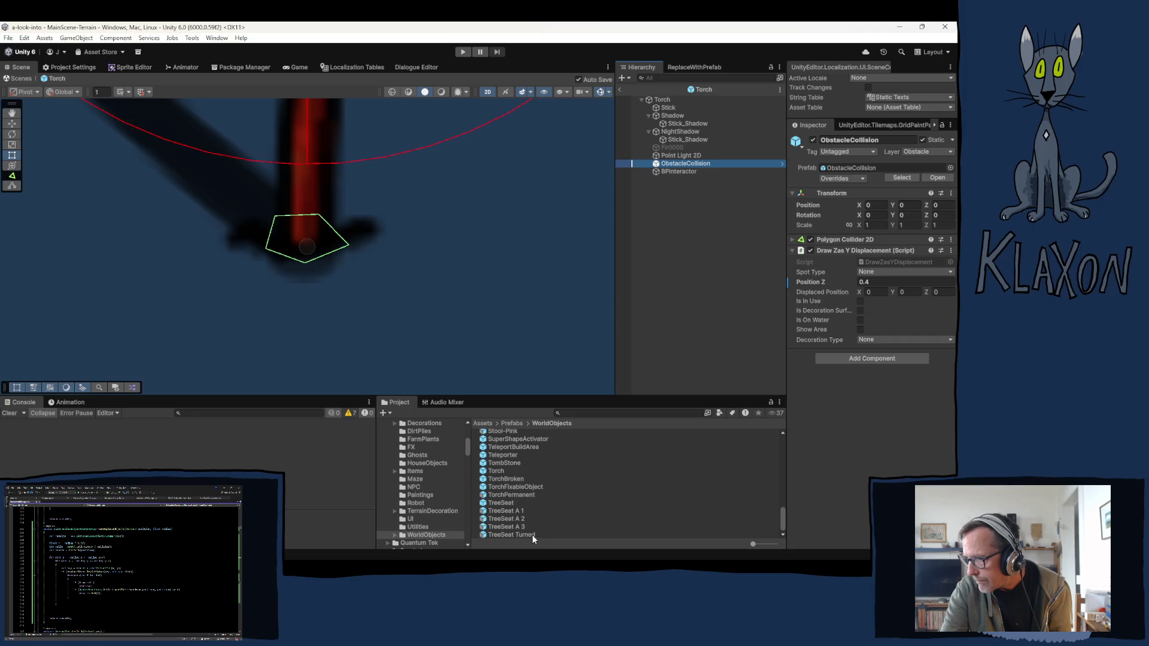
scroll(421, 509, up, 3)
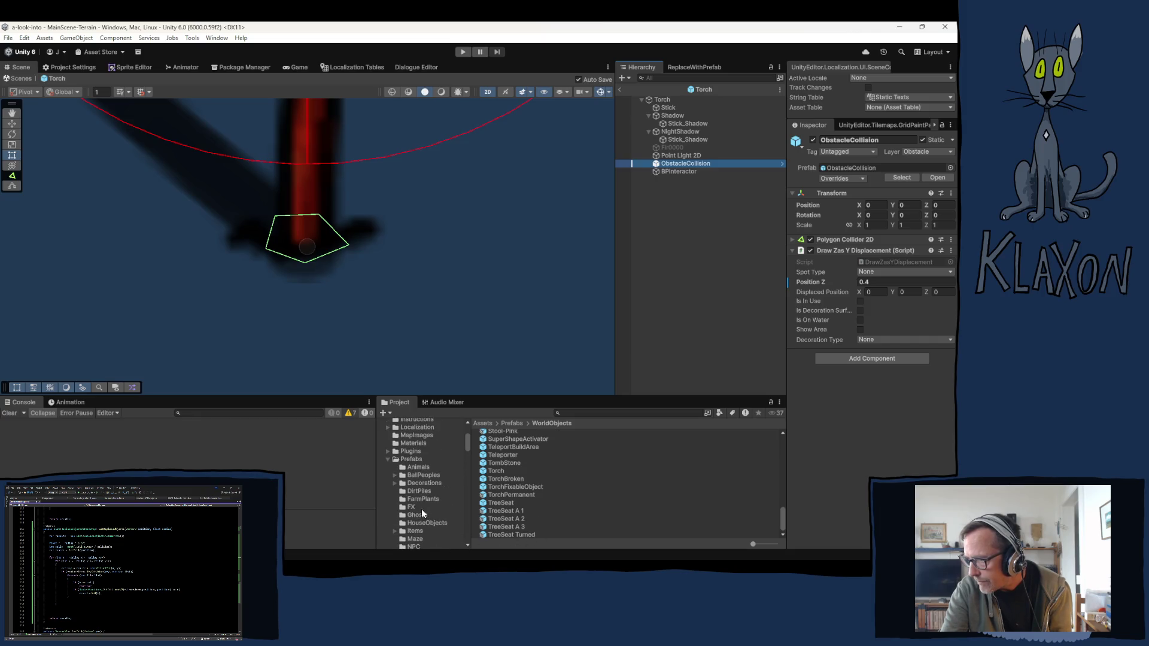
click(410, 458)
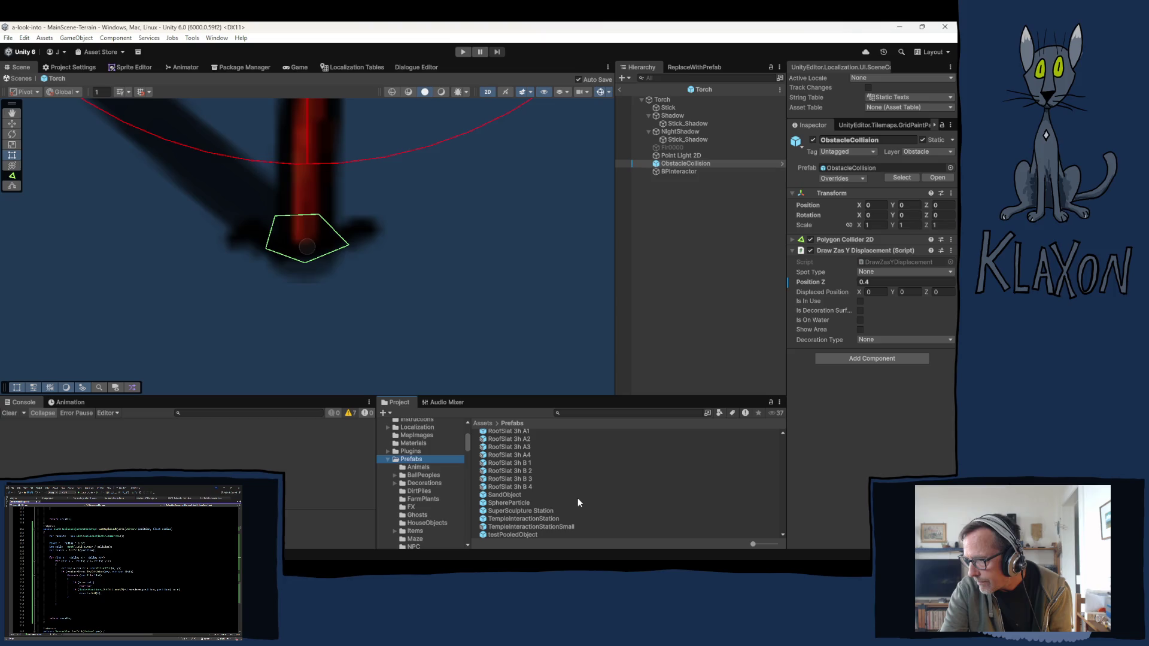
scroll(570, 506, up, 10)
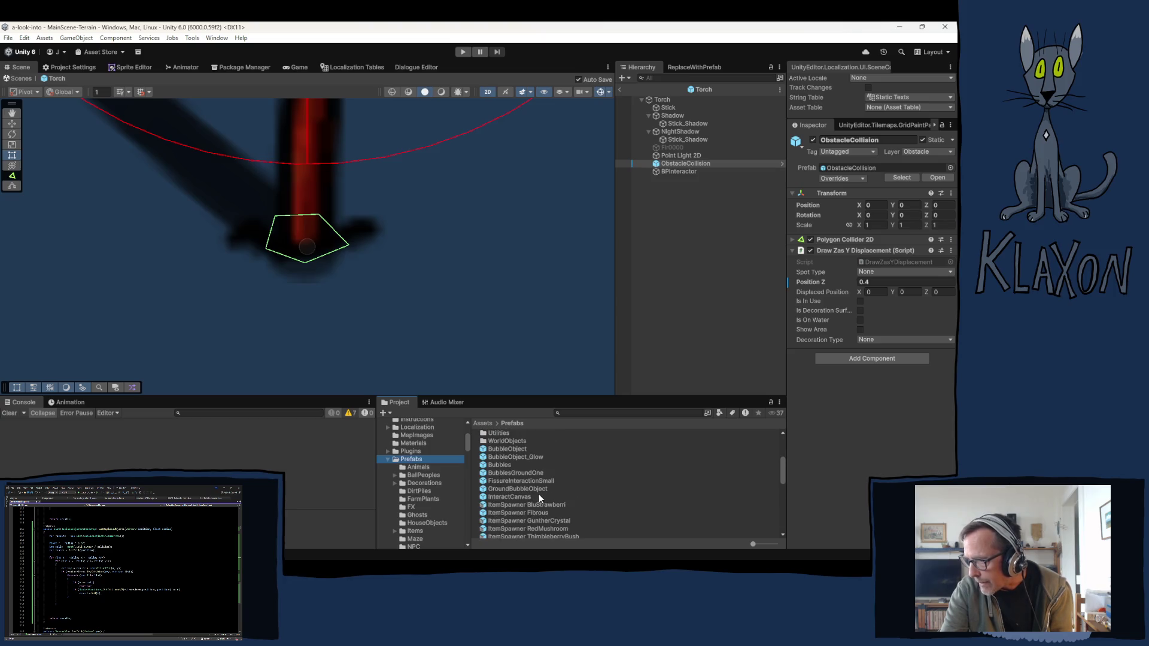
click(504, 465)
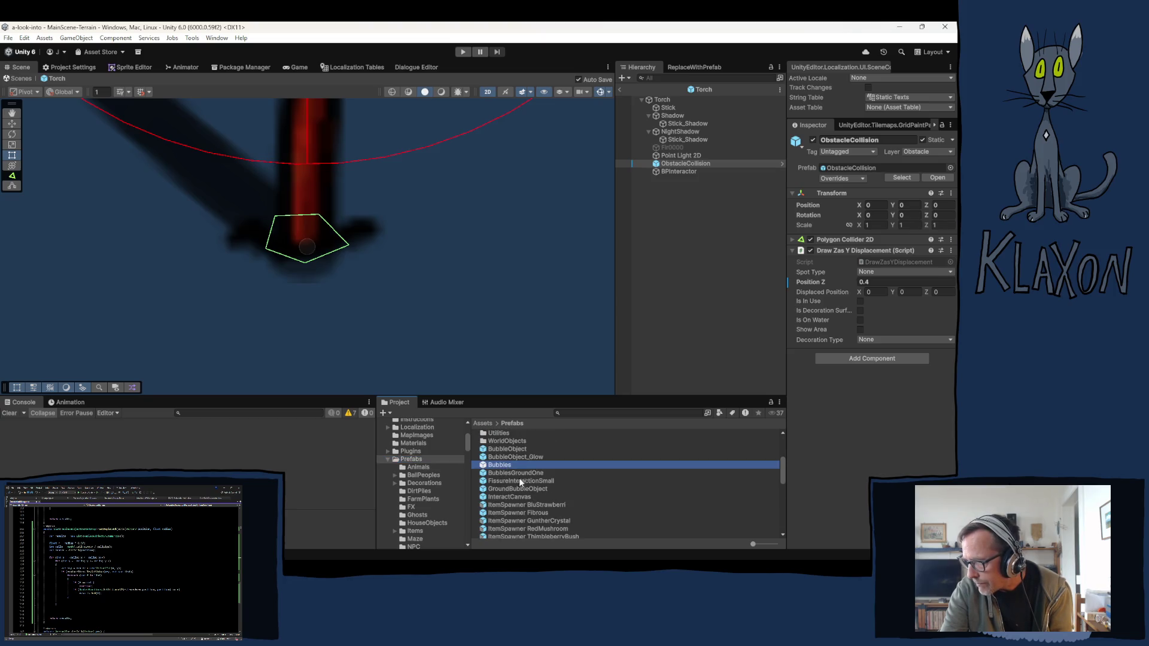
scroll(522, 507, down, 10)
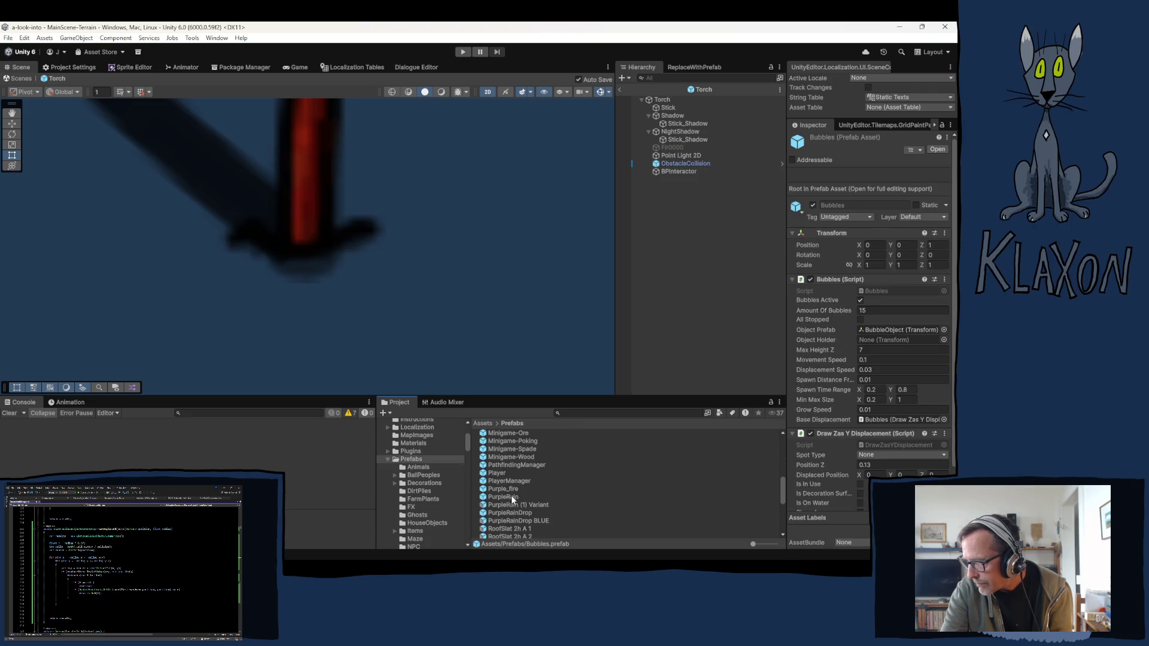
scroll(511, 488, down, 6)
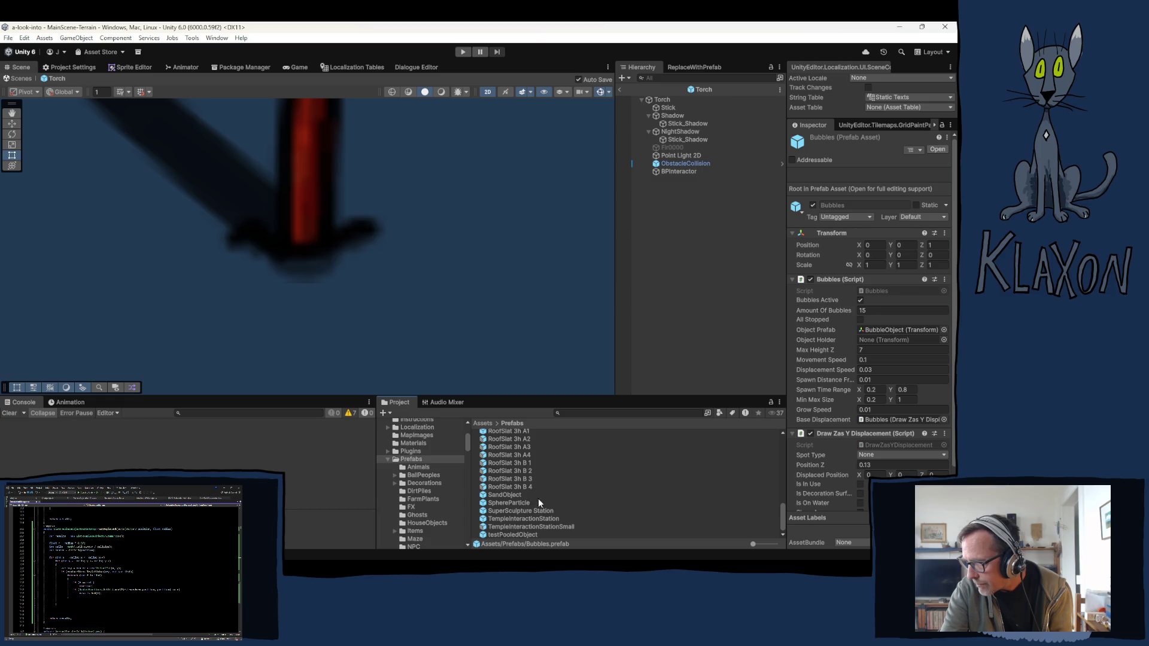
click(515, 496)
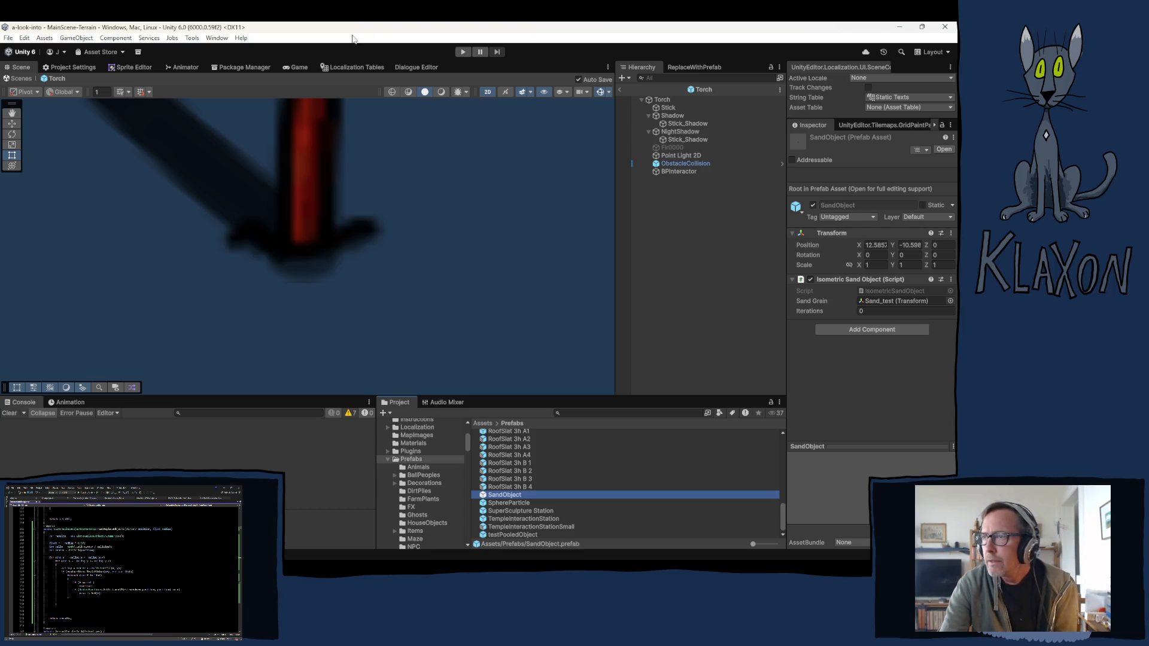
click(619, 90)
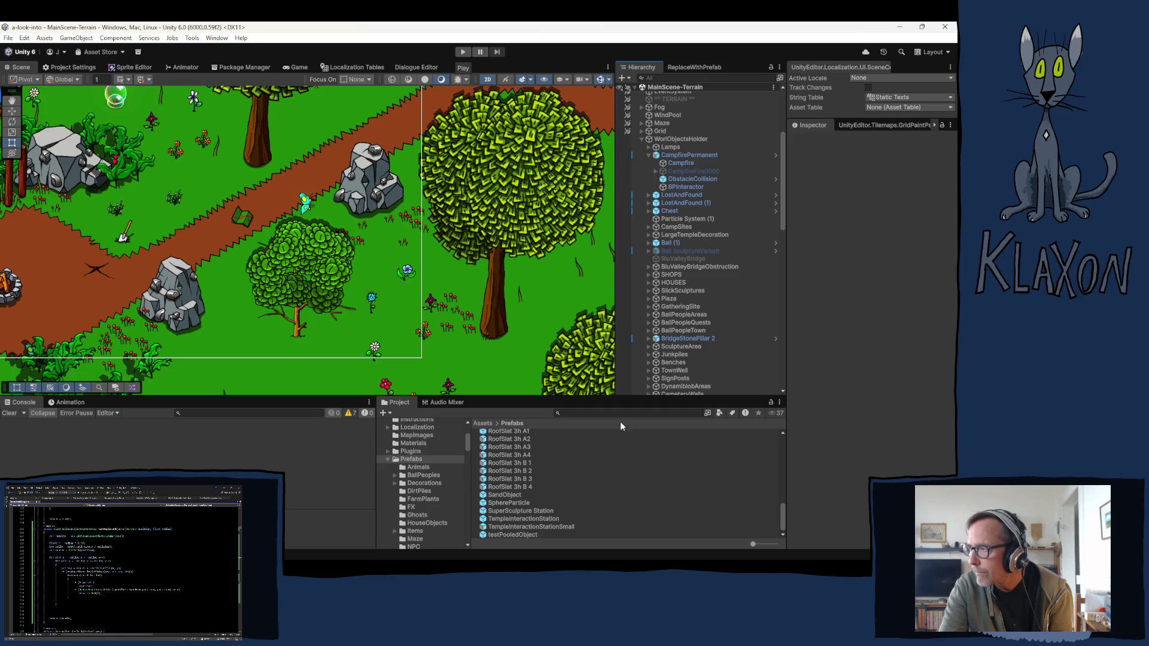
Step: Collapse WorldObjectsHolder and inspect BeachPlant 1 under BeachGrass and BeachFlower 1
click(642, 140)
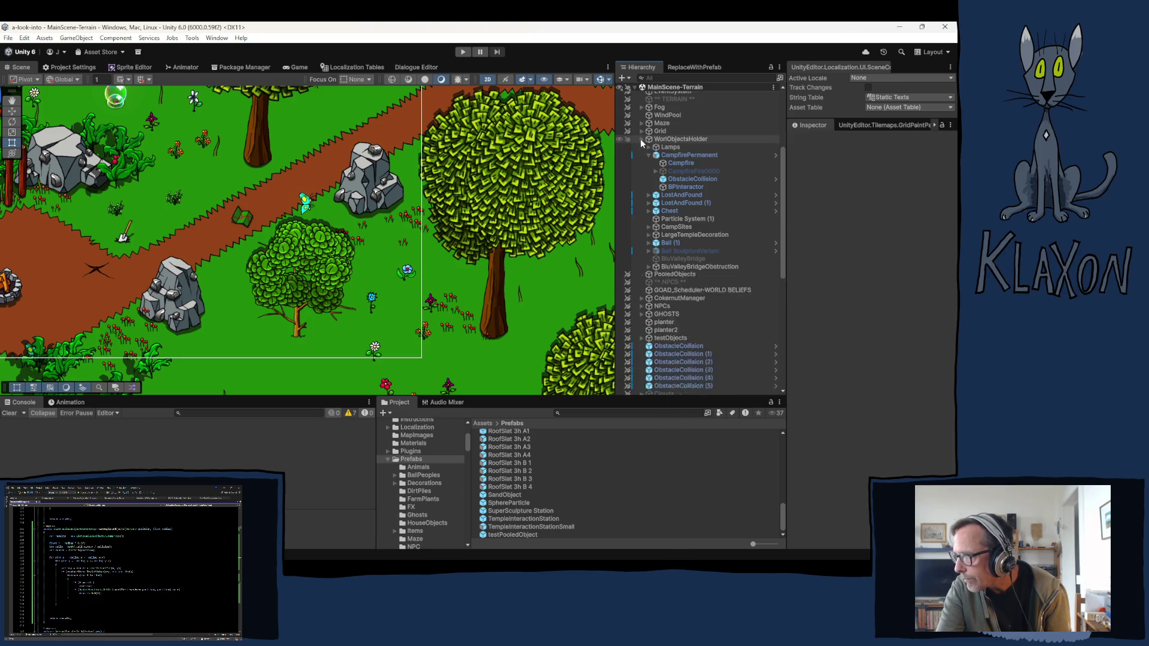
scroll(710, 310, down, 2)
scroll(705, 328, down, 2)
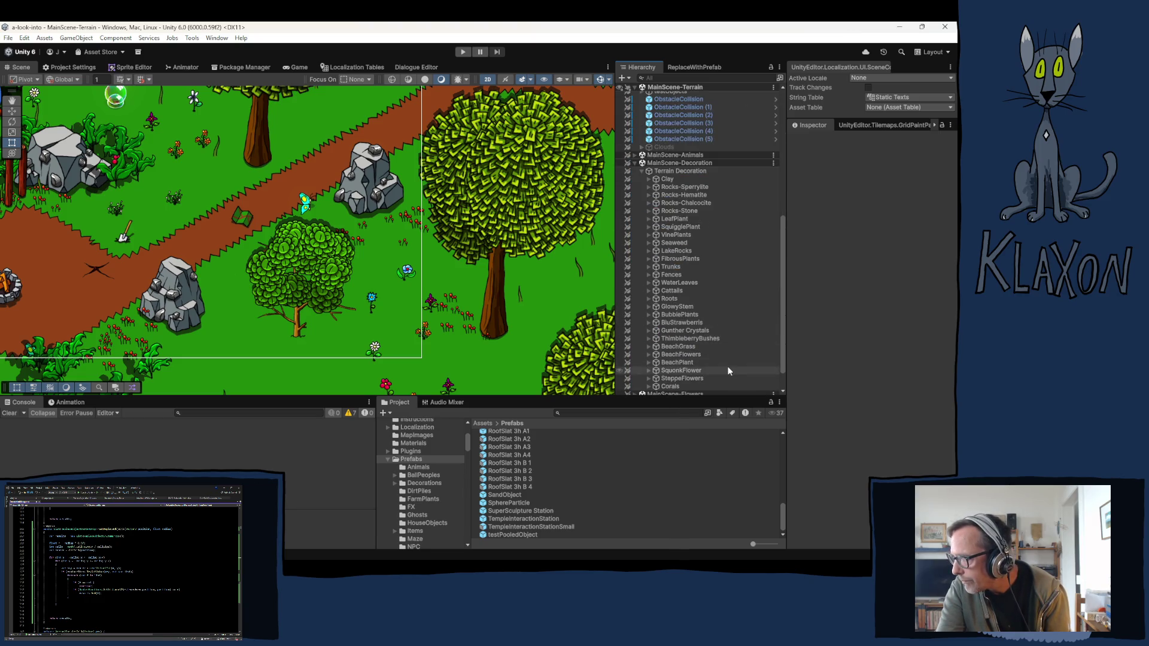
click(649, 348)
click(680, 355)
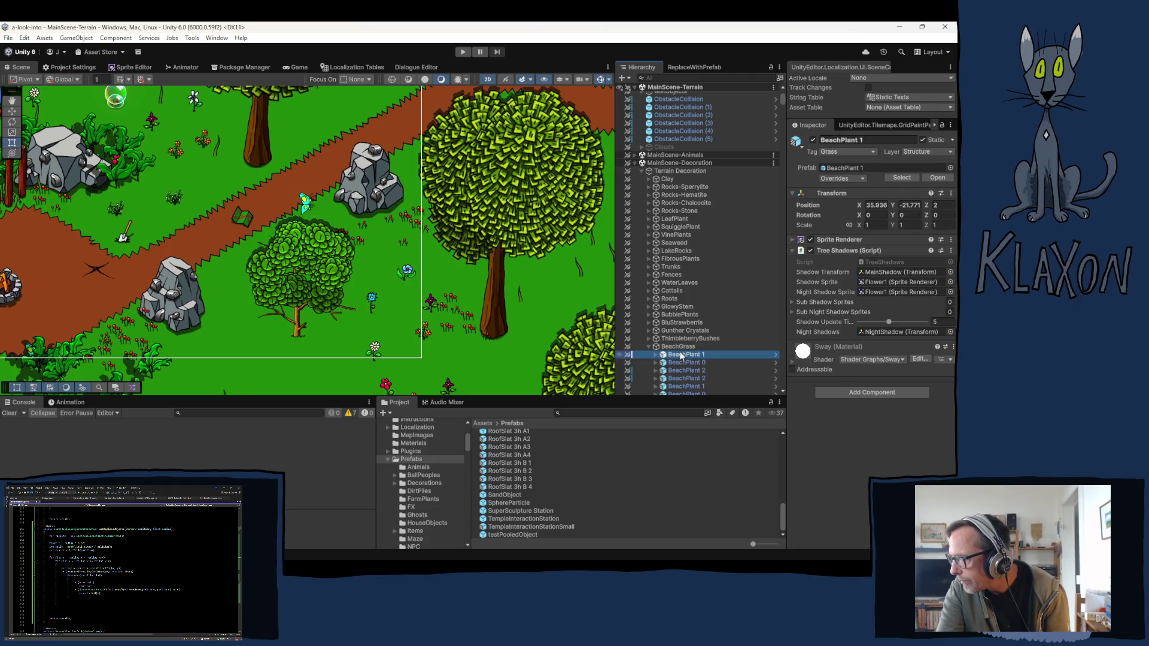
click(650, 347)
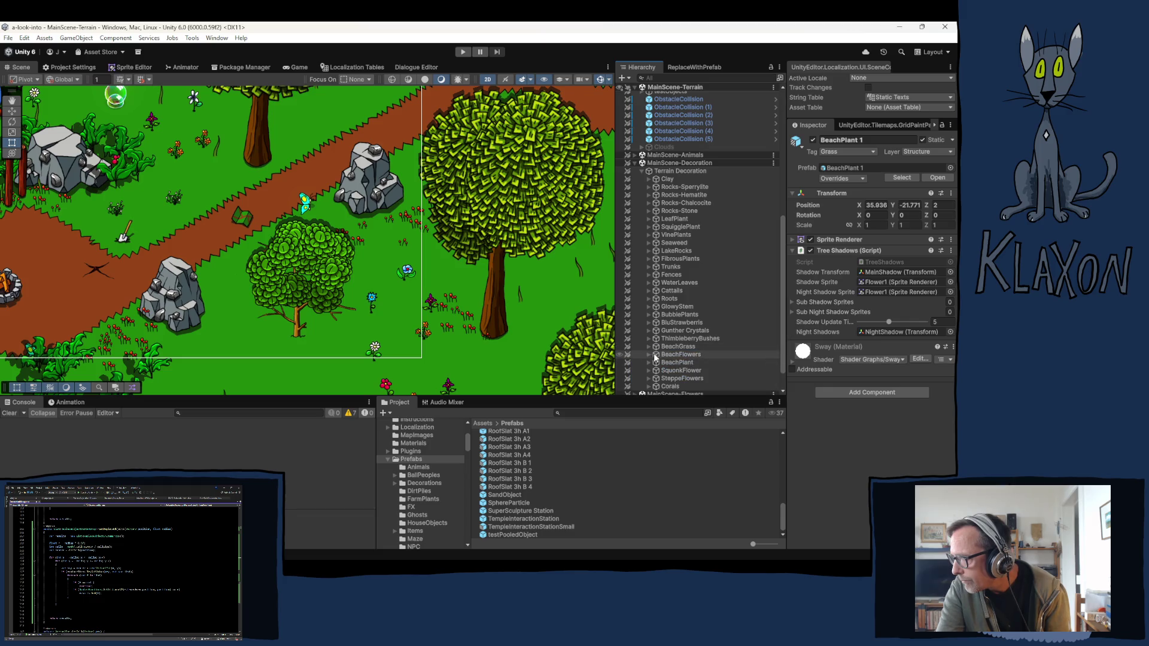
click(655, 357)
click(681, 364)
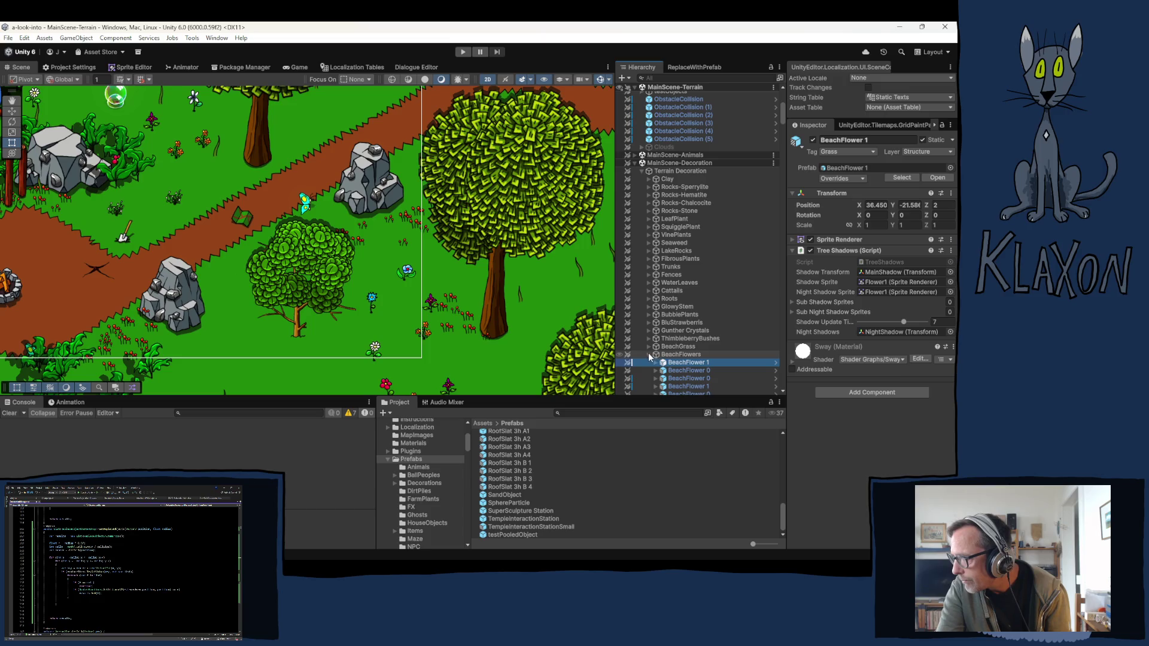
click(650, 356)
Step: Inspect BeachPlantB 3 and SquonkFlower 2, then select the SteppeFlowers group
click(649, 362)
click(681, 371)
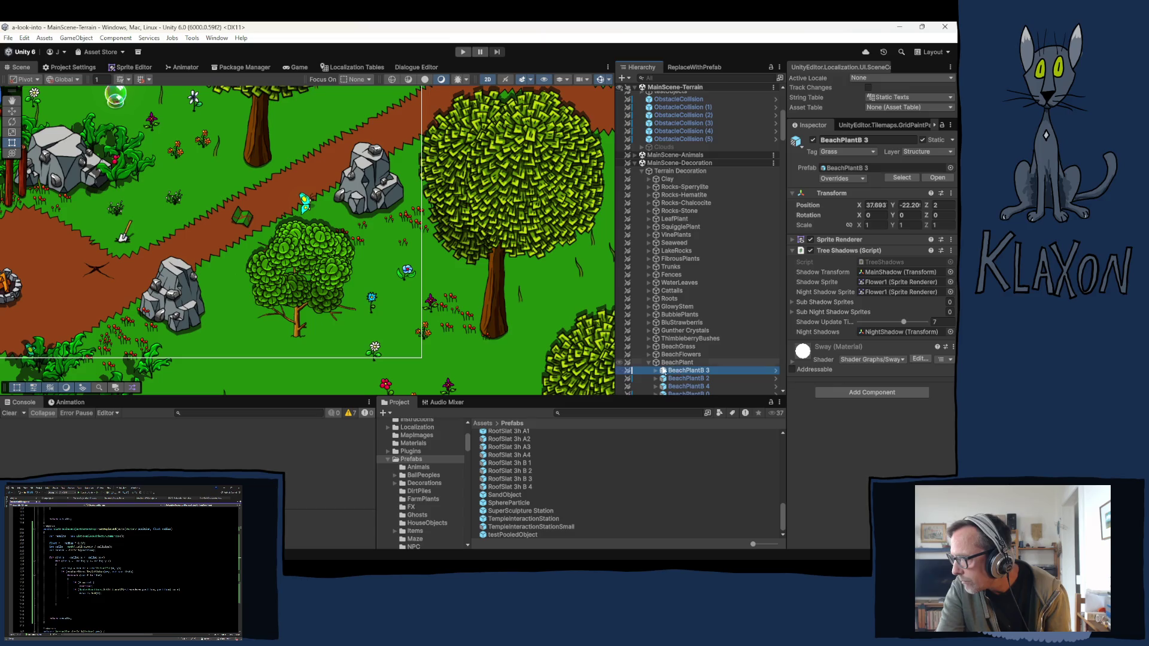
click(649, 363)
click(650, 371)
click(687, 379)
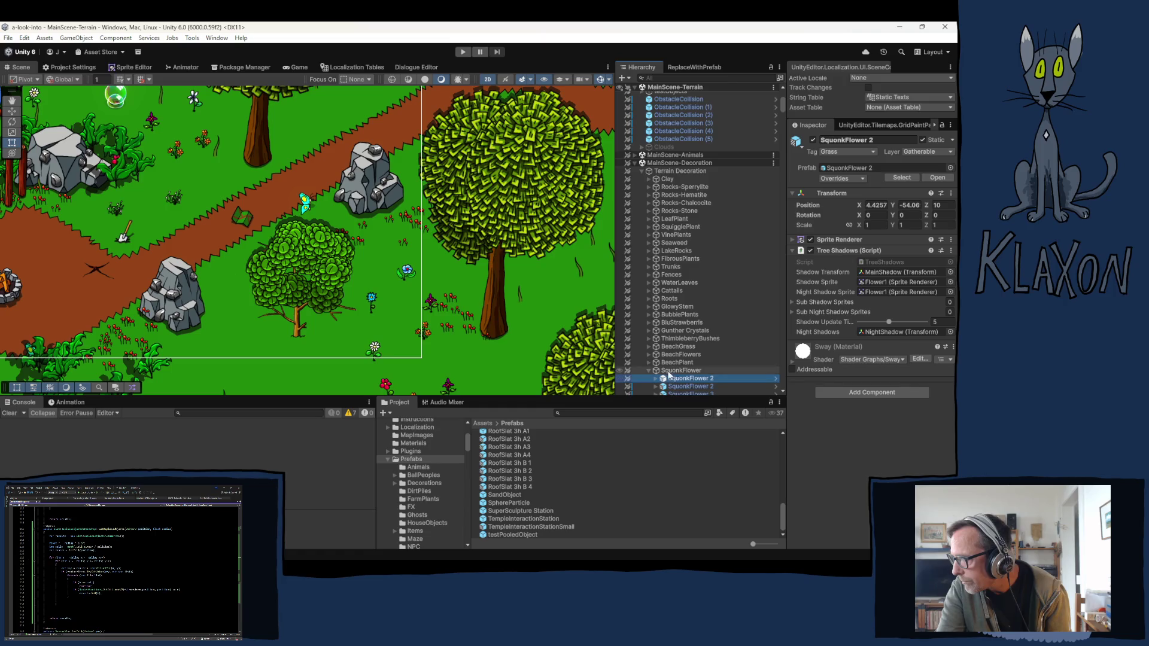
scroll(688, 359, down, 3)
click(653, 311)
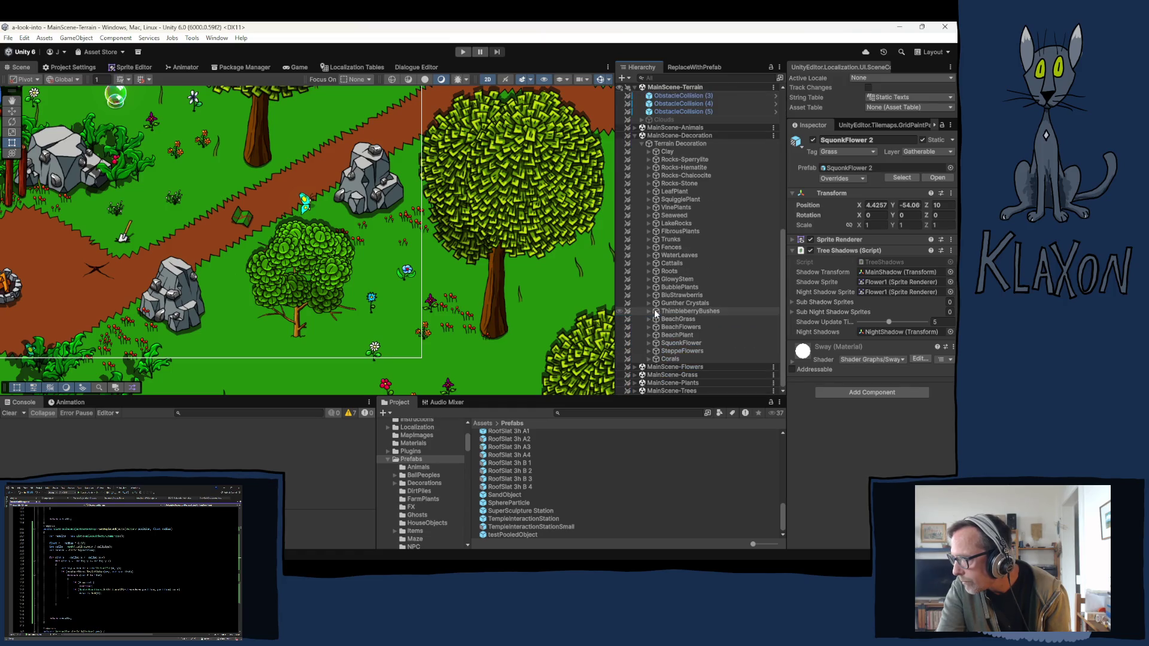
click(695, 353)
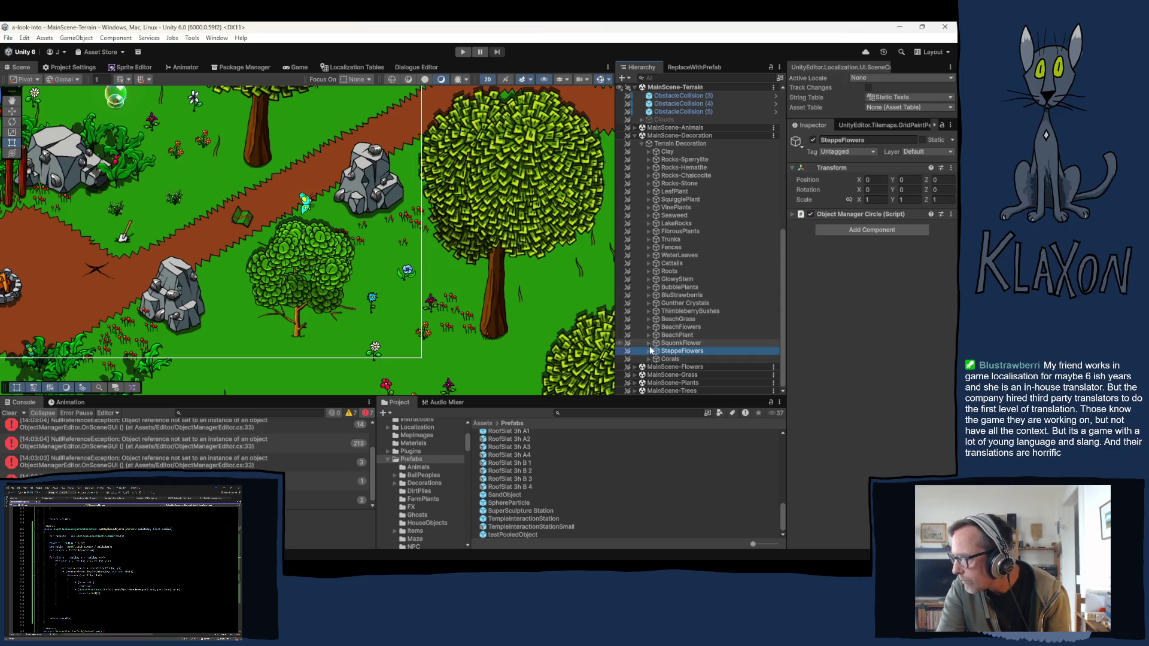
Step: Expand SteppeFlowers and a SteppeFlower to inspect its BirdLandingSpot child
click(650, 351)
click(671, 360)
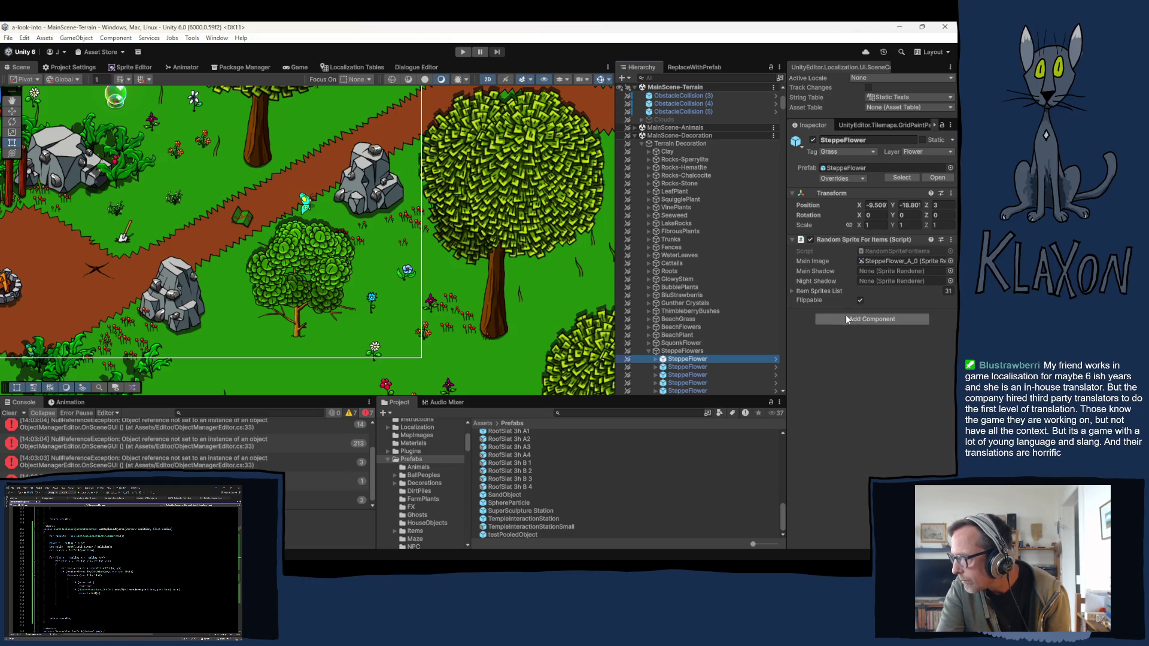
click(655, 359)
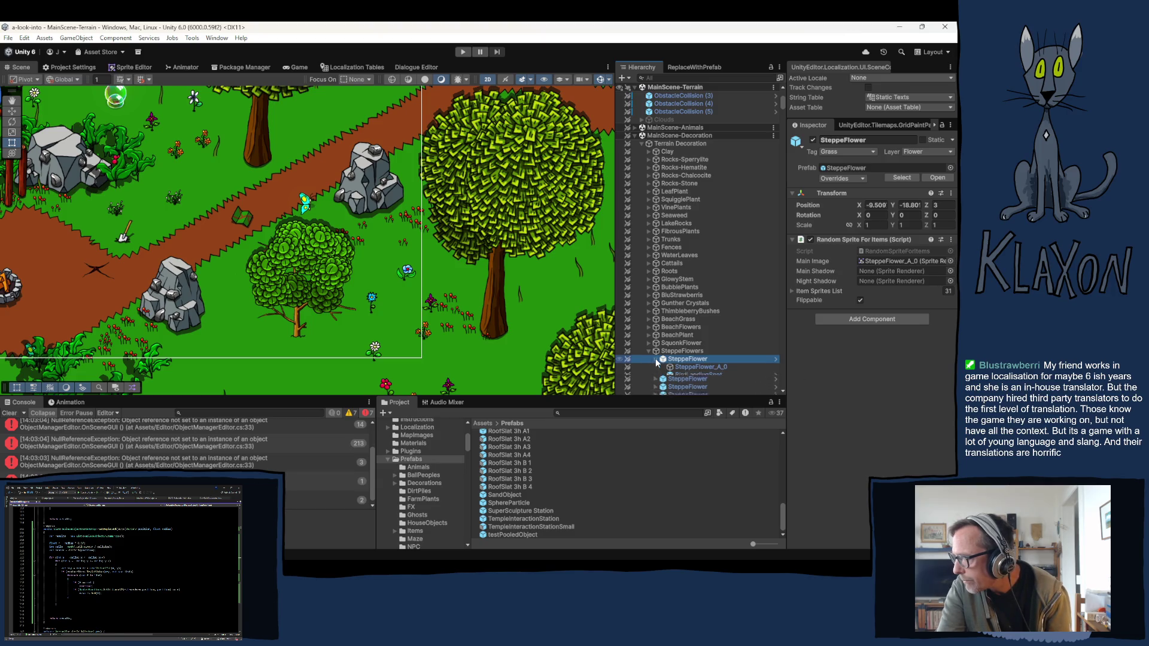
click(691, 374)
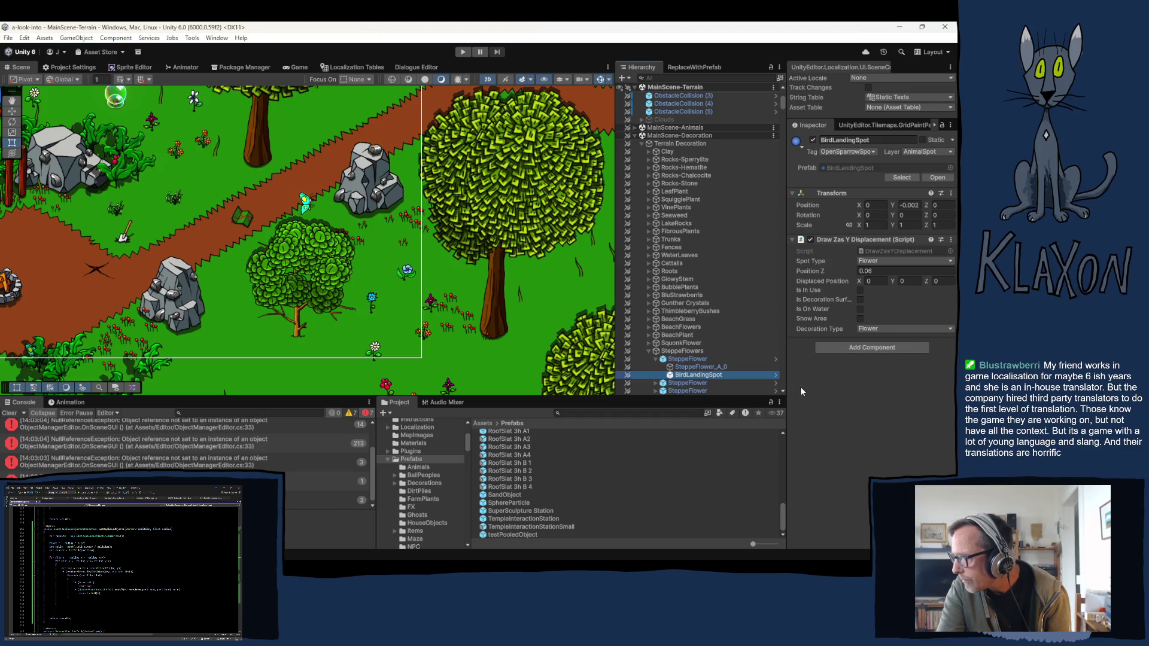
Step: Expand BeachPlant and BeachPlantB 3 to inspect its BirdLandingSpot child
click(649, 336)
click(687, 344)
key(Right)
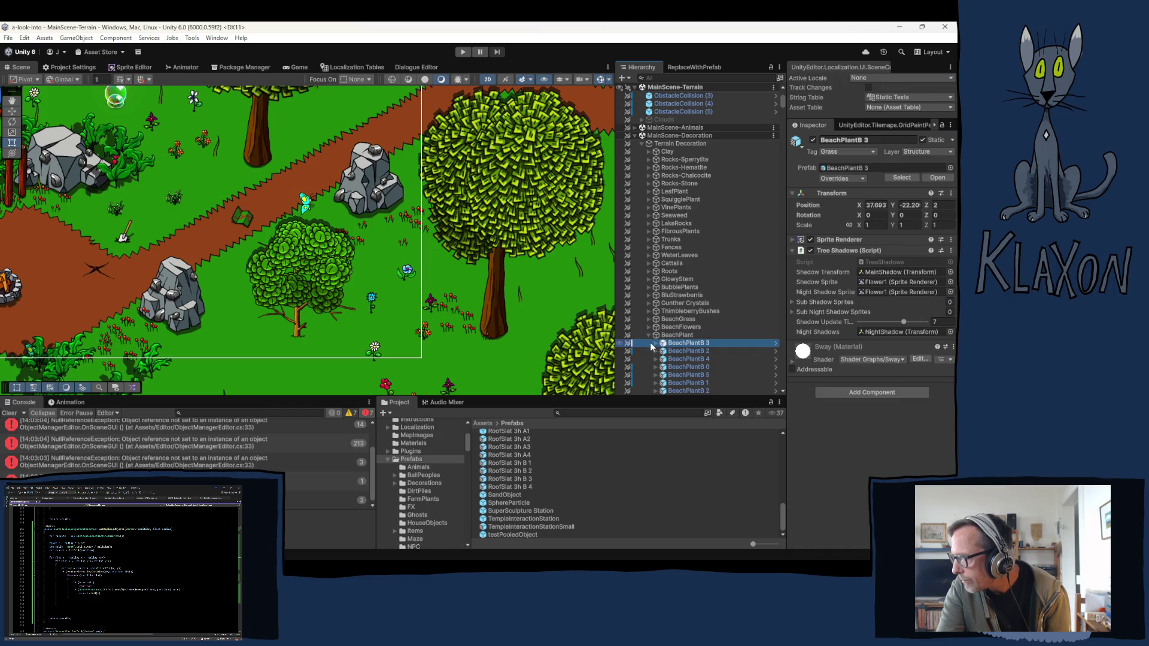
scroll(710, 353, down, 3)
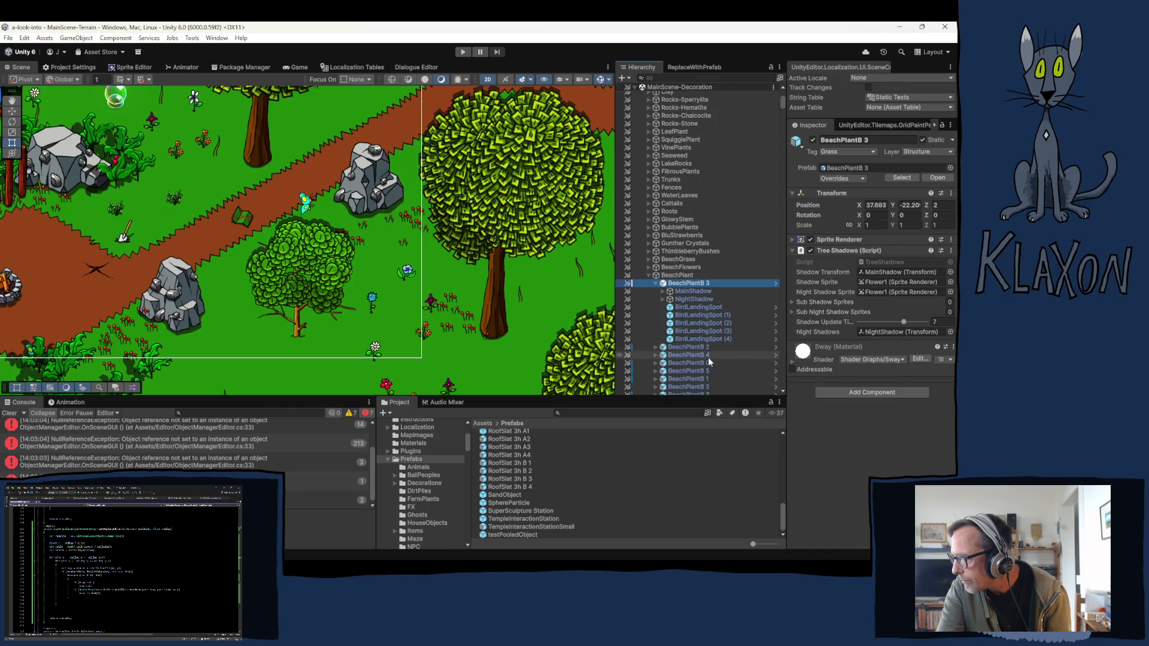
click(688, 306)
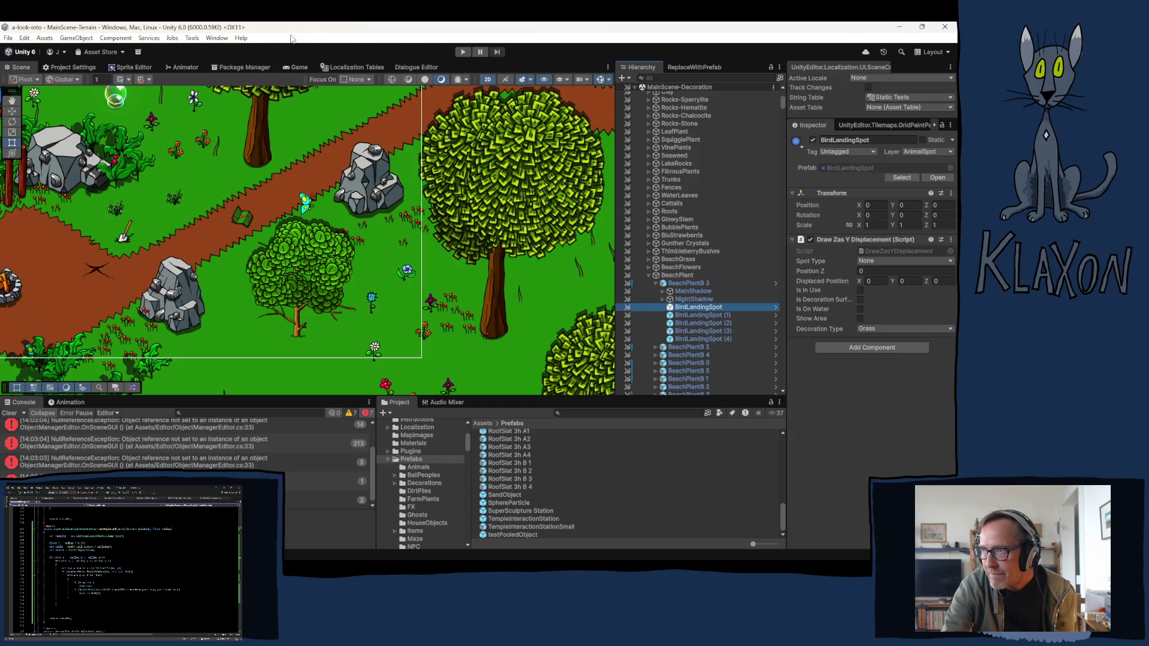
Step: Enter Play mode and start a new game, skipping character creation
click(462, 52)
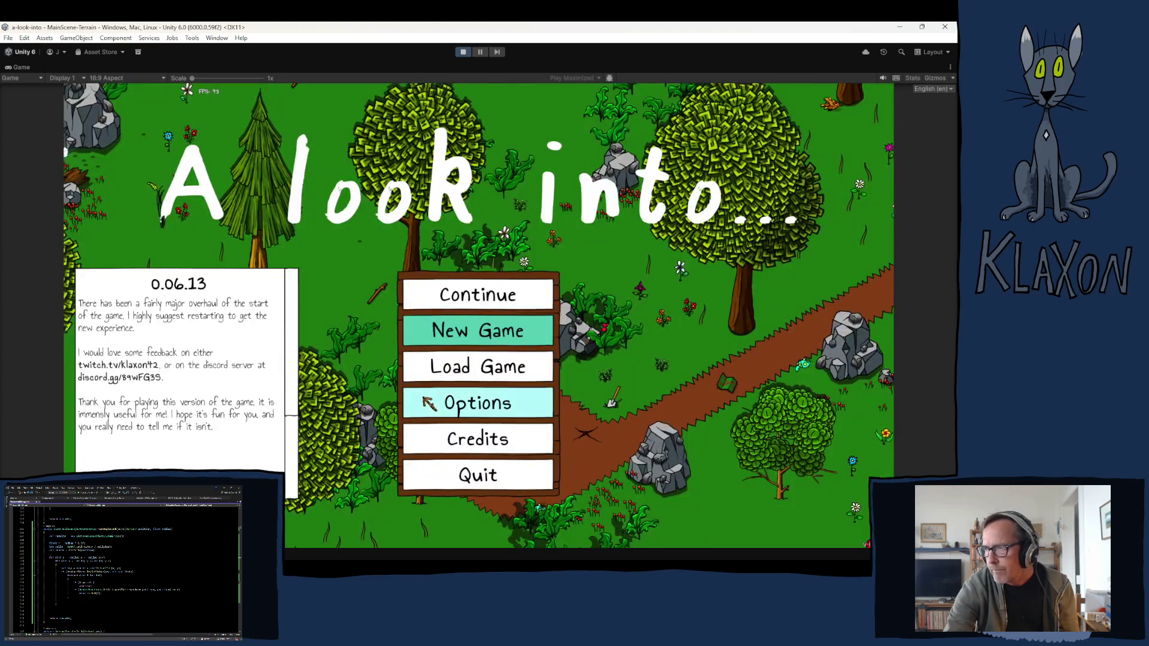
click(465, 337)
click(438, 393)
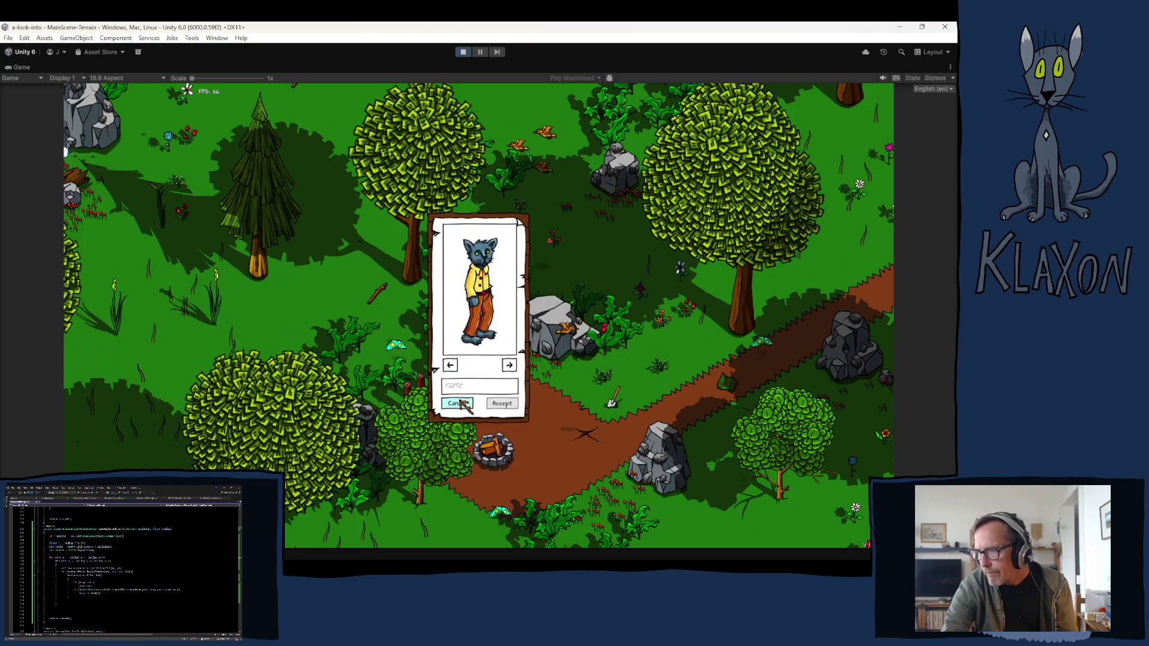
click(490, 404)
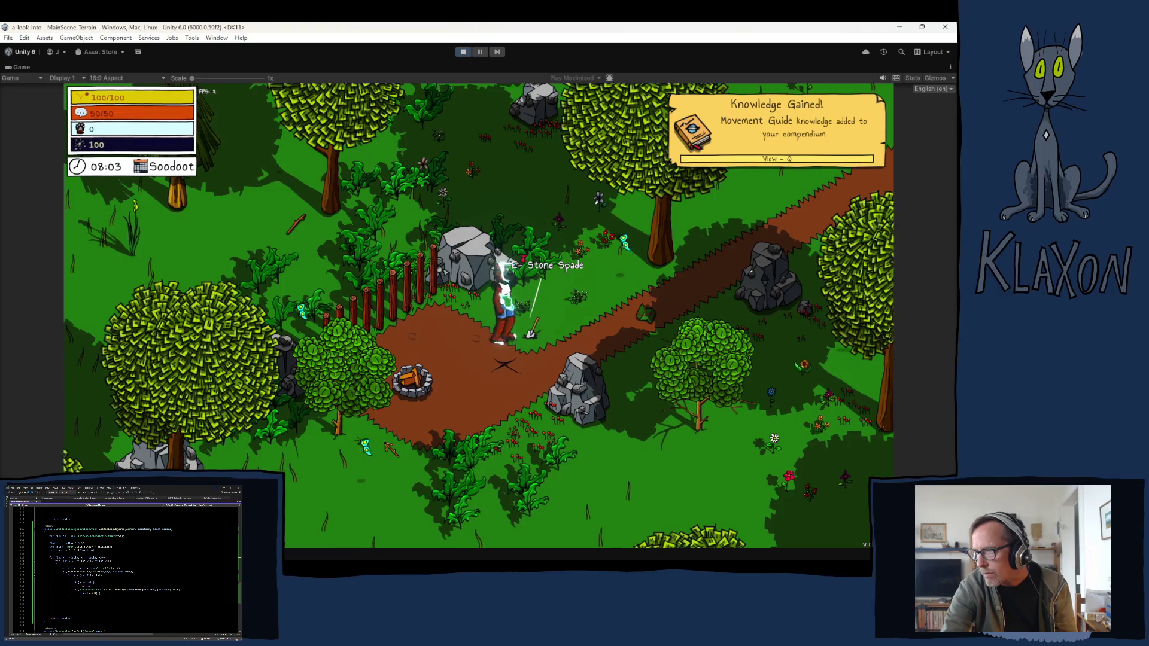
Step: Pick up the Stone Spade and check it in the inventory
key(e)
key(Tab)
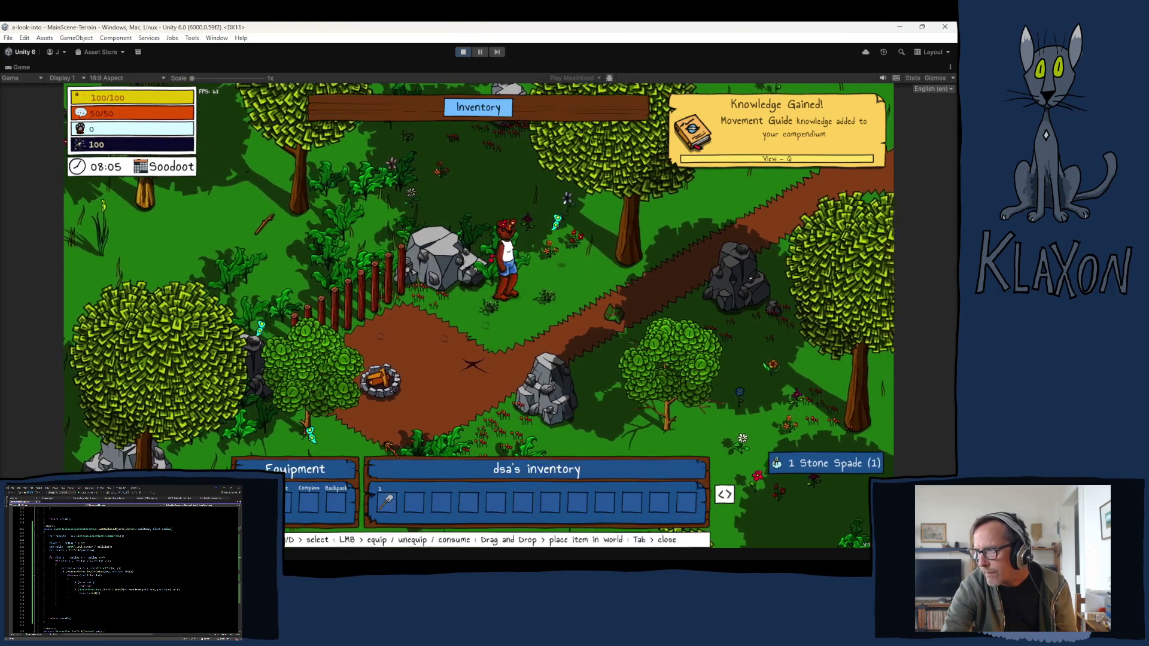
key(Tab)
Step: Walk the character up to the Editor Chest and open it
key(w)
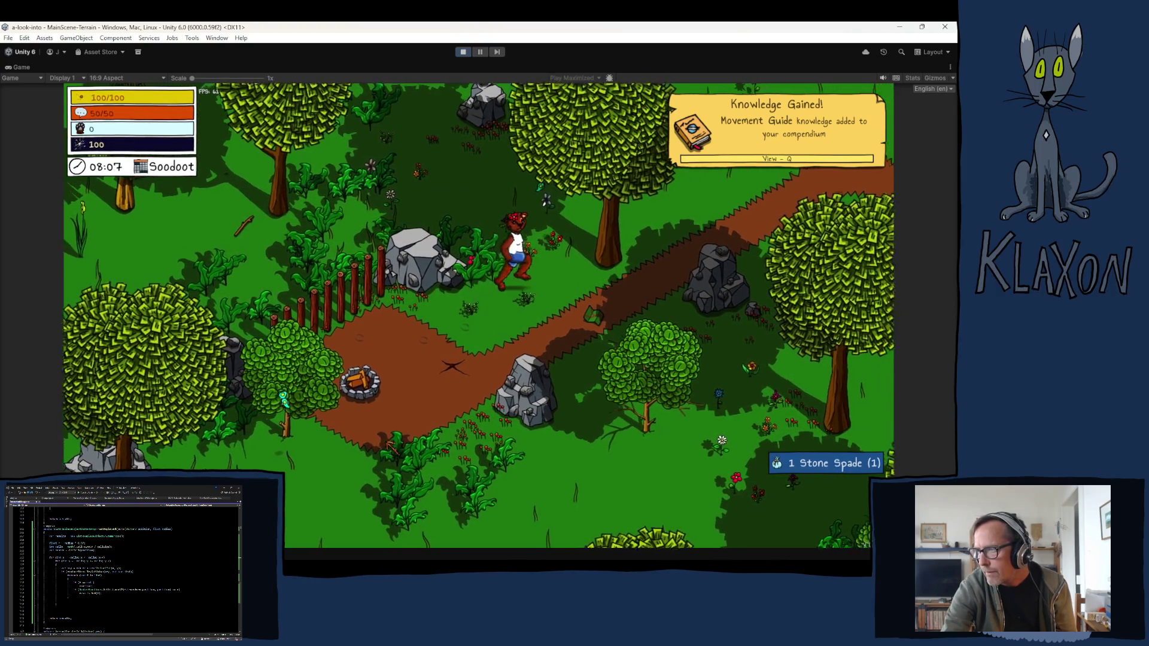
key(w)
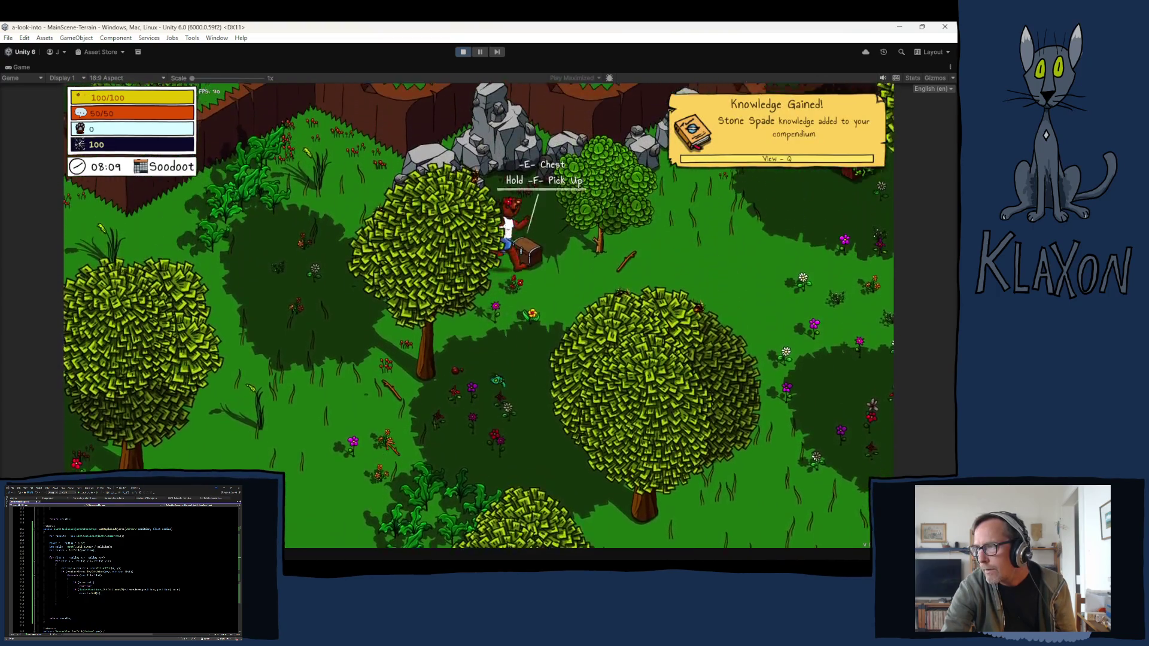
key(e)
Step: Transfer the two-item table stack and another furniture item to the inventory, then close the chest
right_click(601, 377)
click(601, 345)
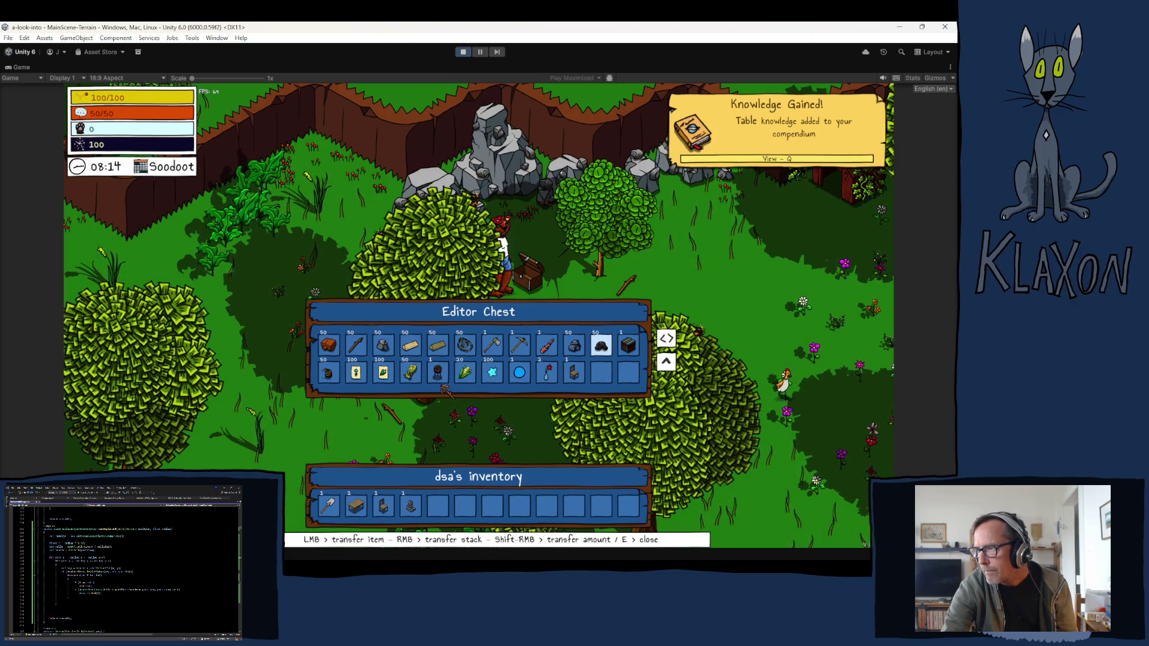
key(e)
key(s)
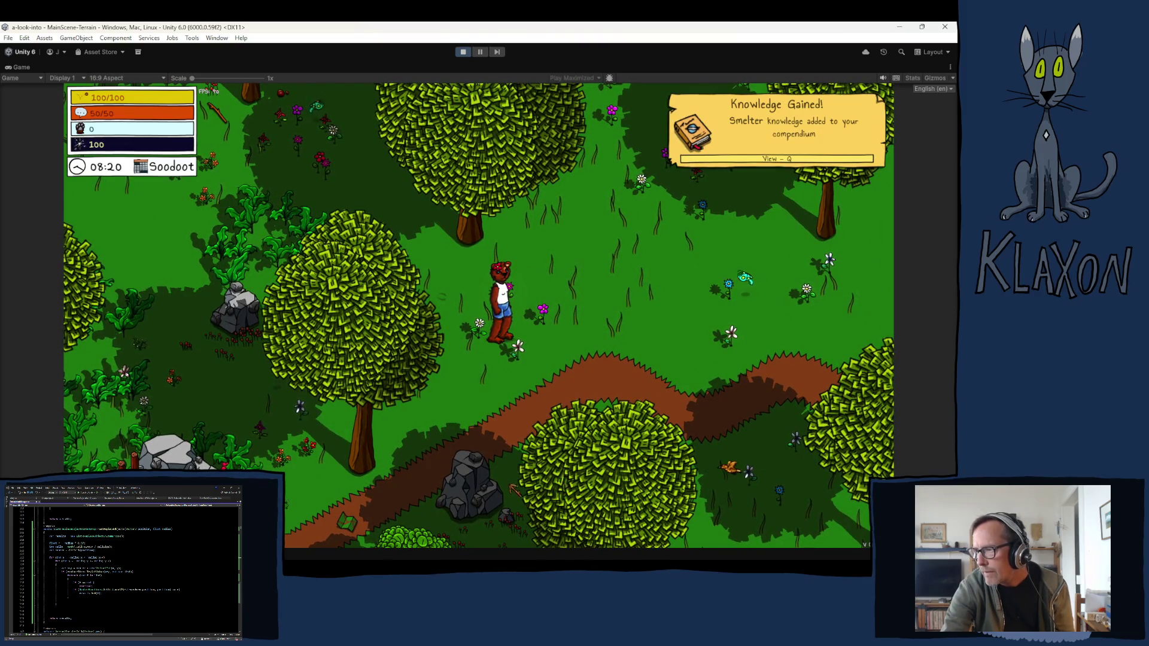
Step: Drop the table and chair from the inventory into the world beside the character
key(Tab)
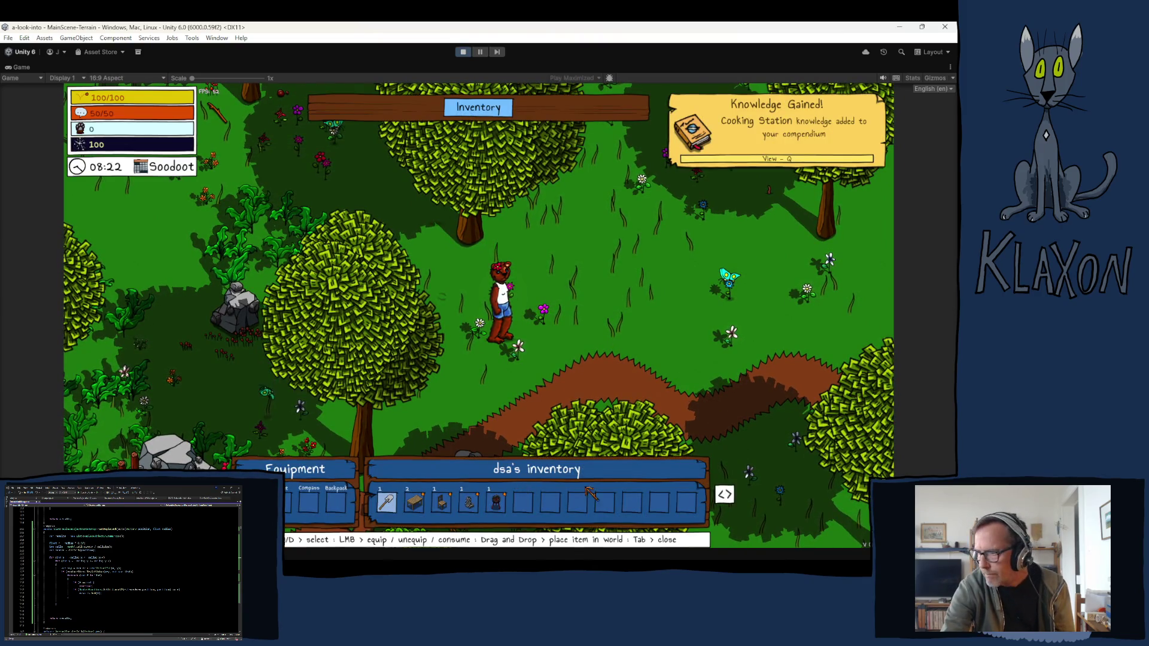
mouse_move(415, 503)
mouse_down()
mouse_move(592, 323)
mouse_move(583, 317)
mouse_up()
drag(442, 503, 549, 355)
key(Tab)
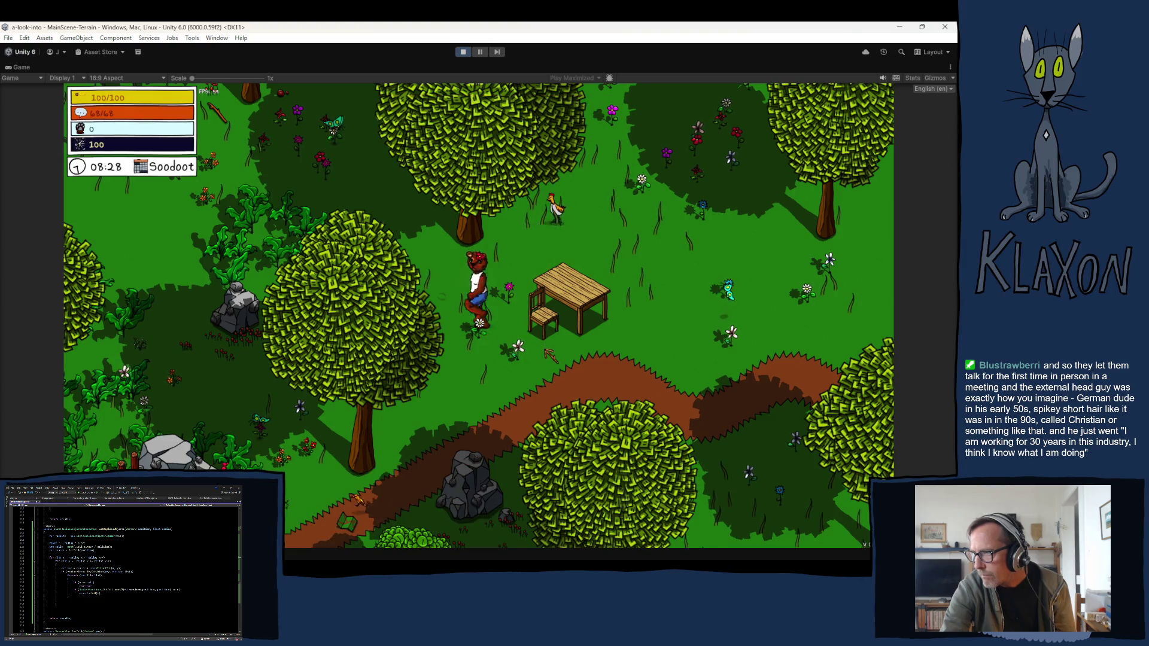
Step: Walk over and pick the placed table and chair back up with F, then stop Play mode
key(w)
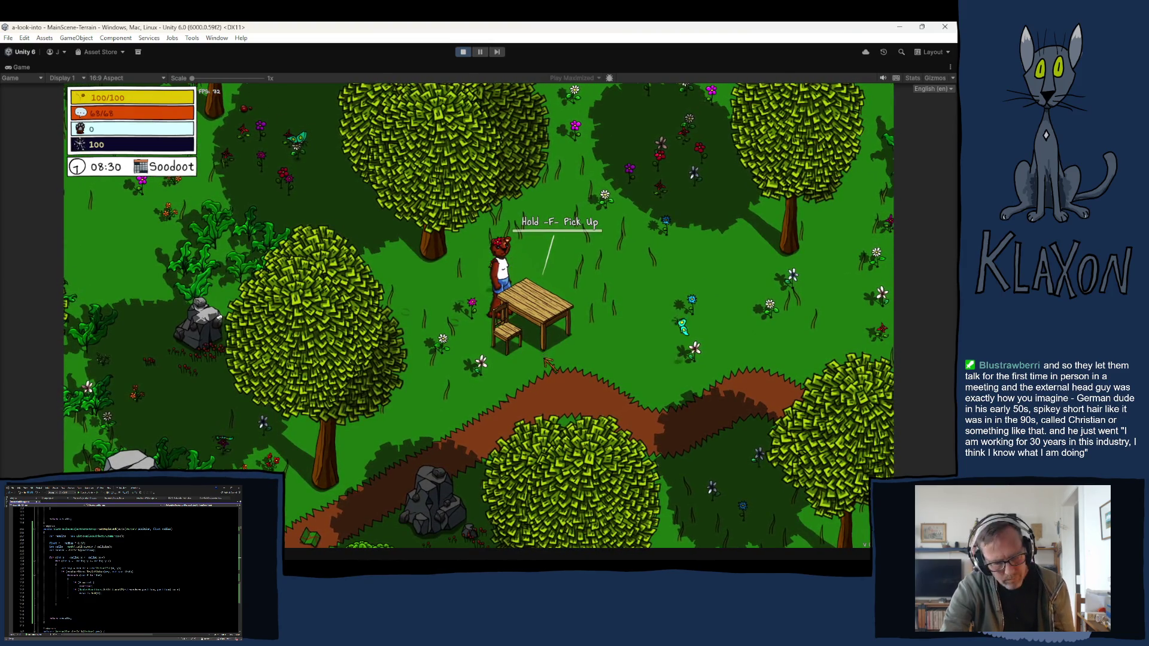
key(f)
key(a)
key(d)
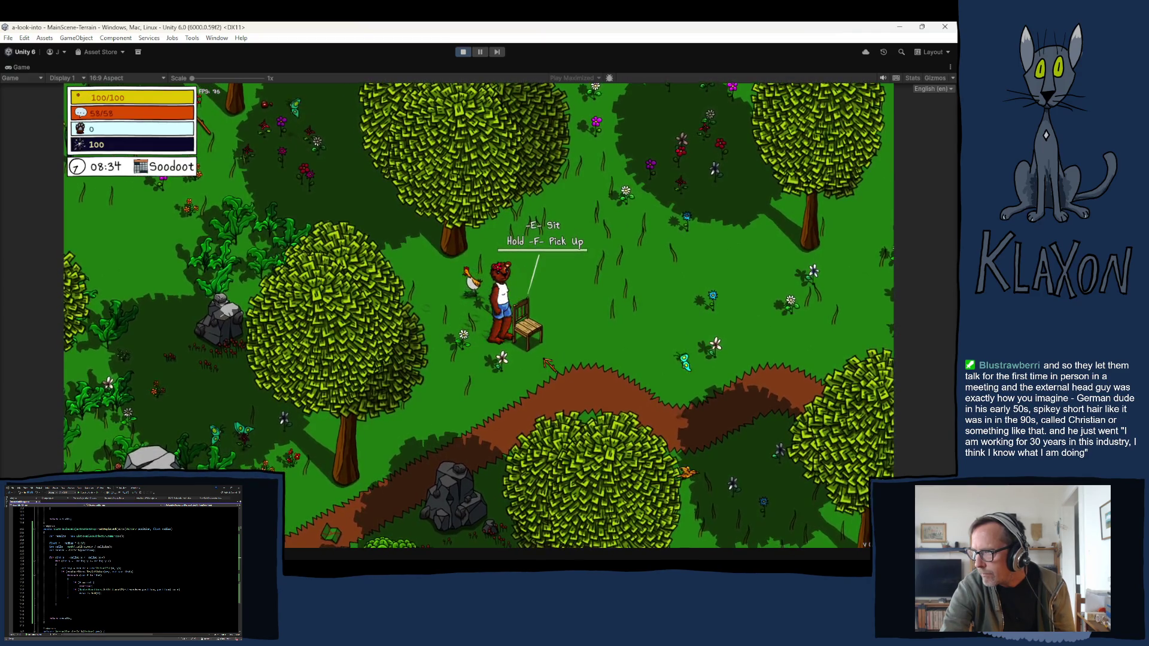
key(f)
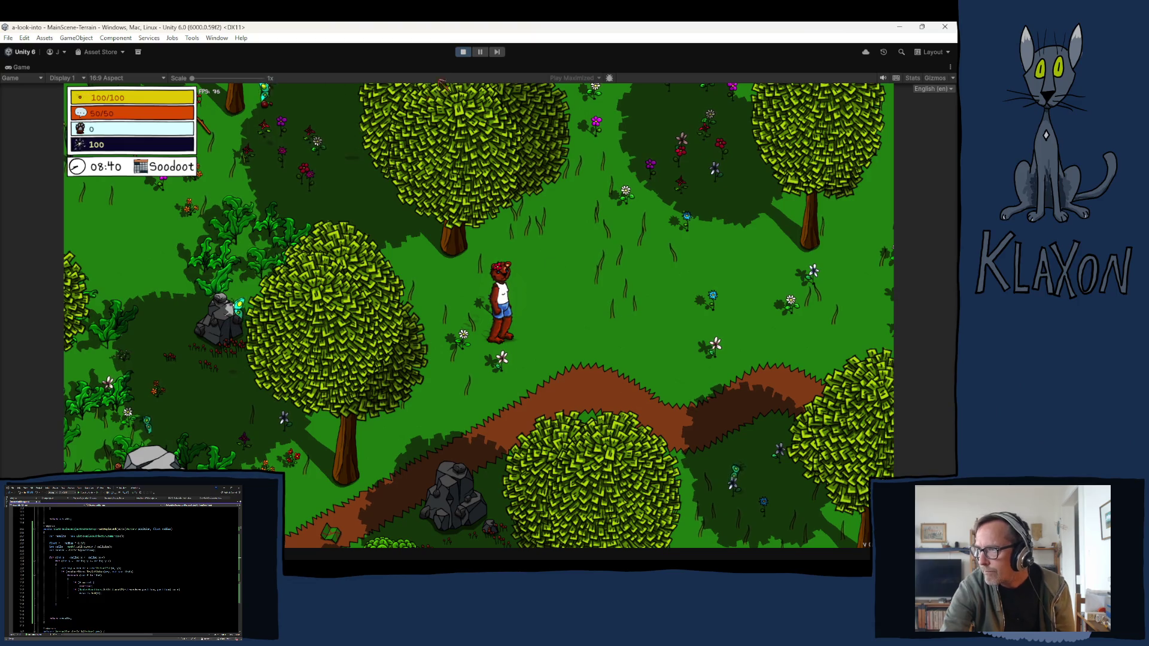
key(ctrl+p)
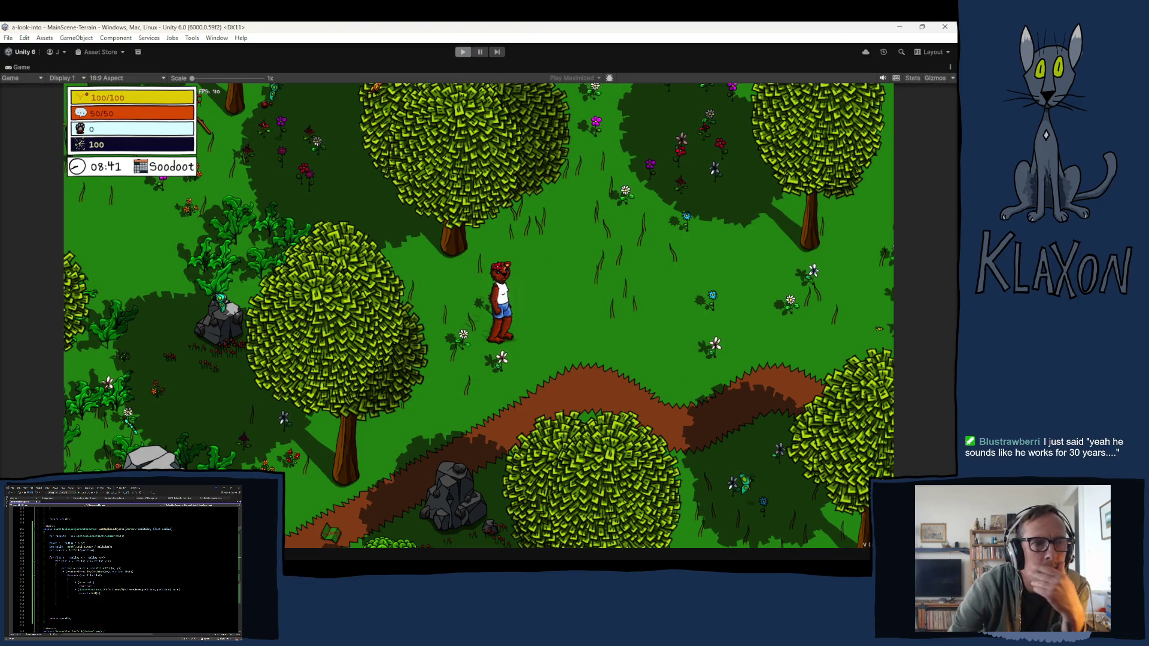
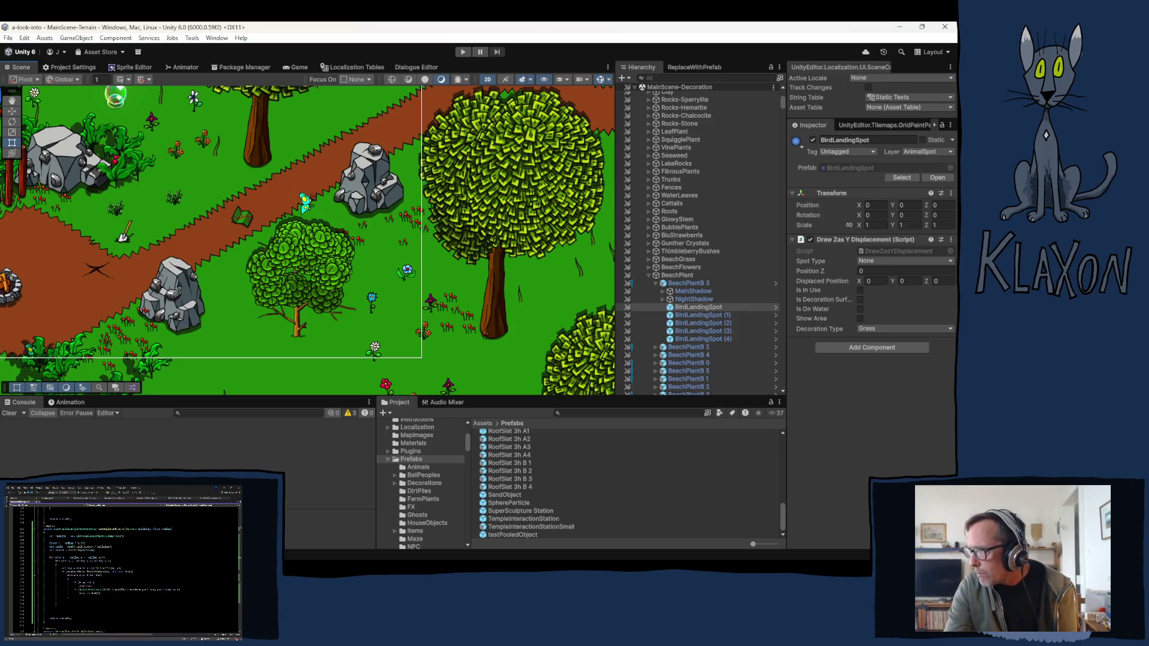
Step: Collapse BeachPlantB 3 in the Hierarchy to hide its shadow and BirdLandingSpot children
click(655, 282)
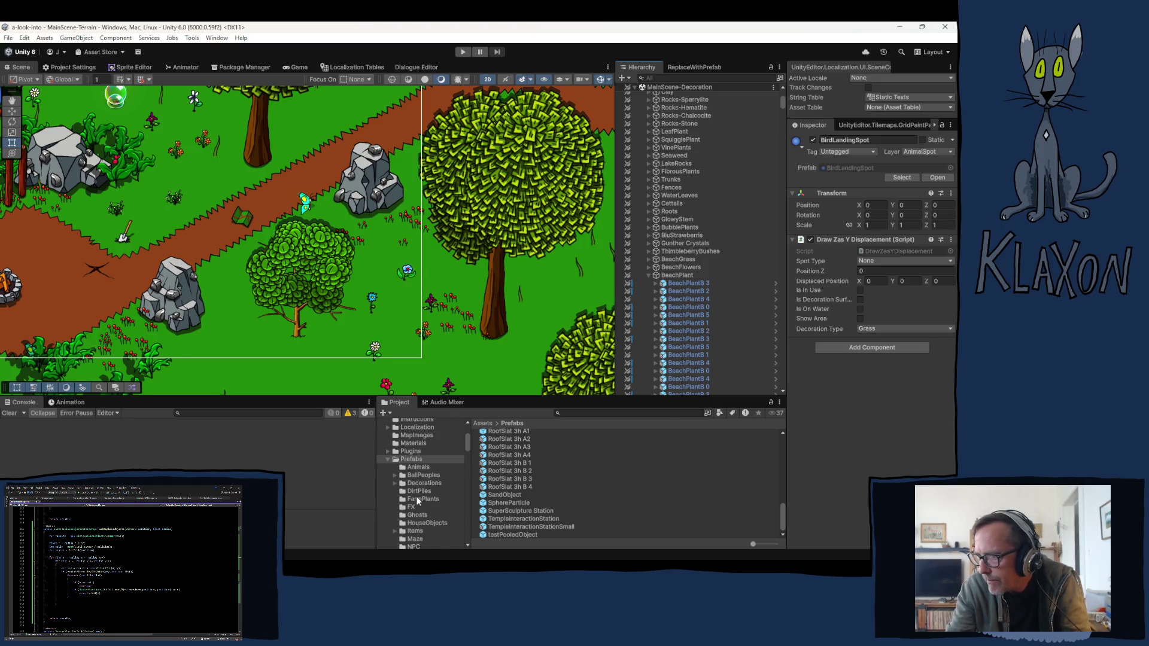
Step: Browse to the Prefabs > WorldObjects > CraftingStations folder in the Project window
scroll(417, 500, down, 4)
click(418, 535)
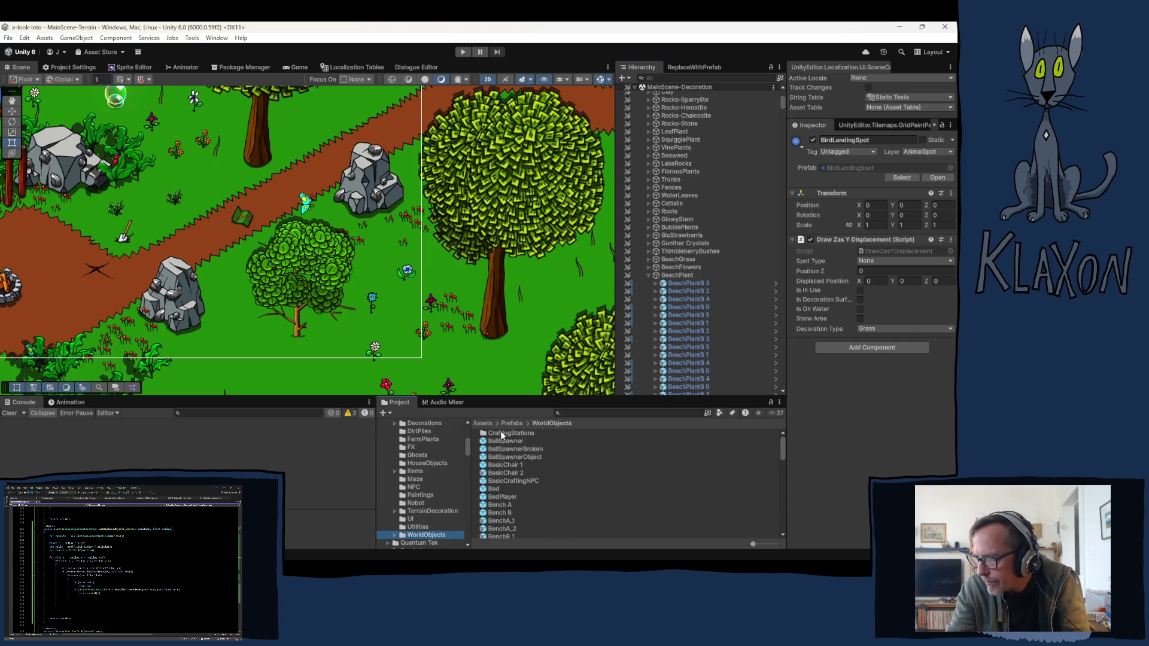
click(502, 435)
double_click(502, 435)
Step: Review CharcoalPile's components, then open it in Prefab Mode and select ObstacleCollision
click(498, 435)
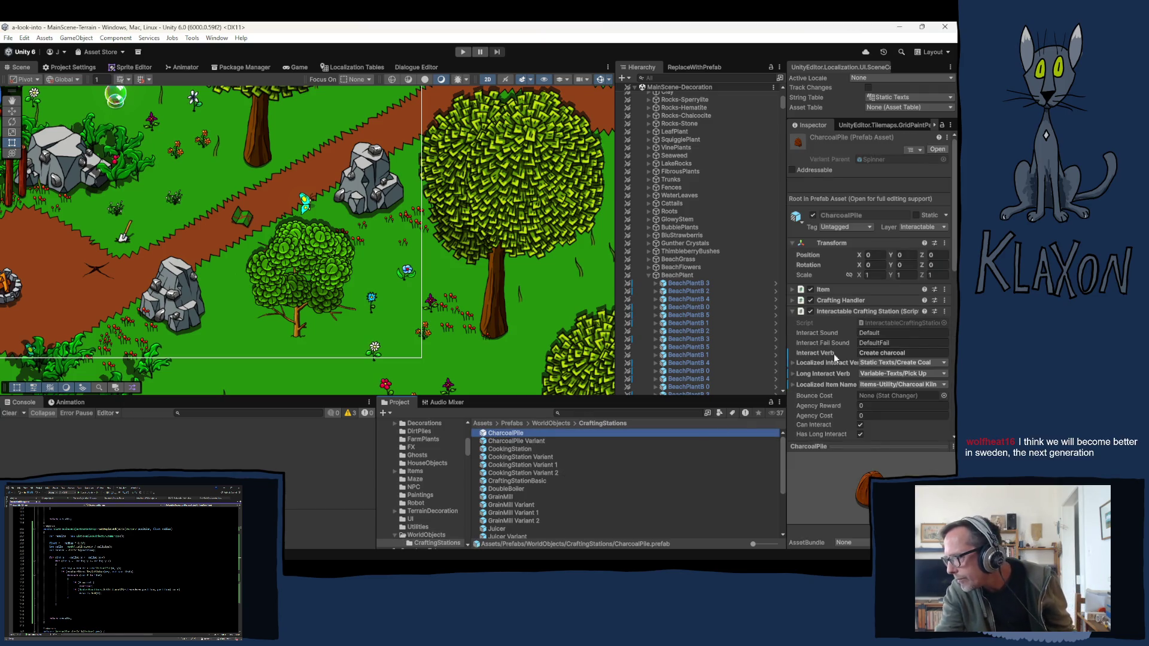
scroll(869, 359, down, 10)
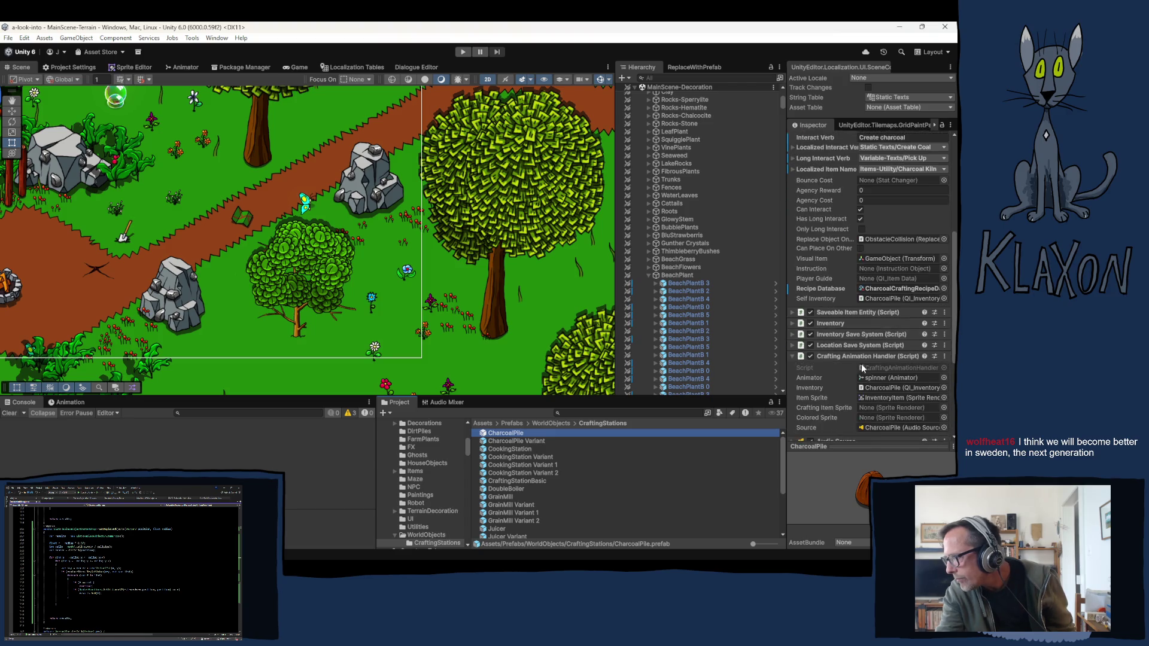
scroll(843, 365, down, 3)
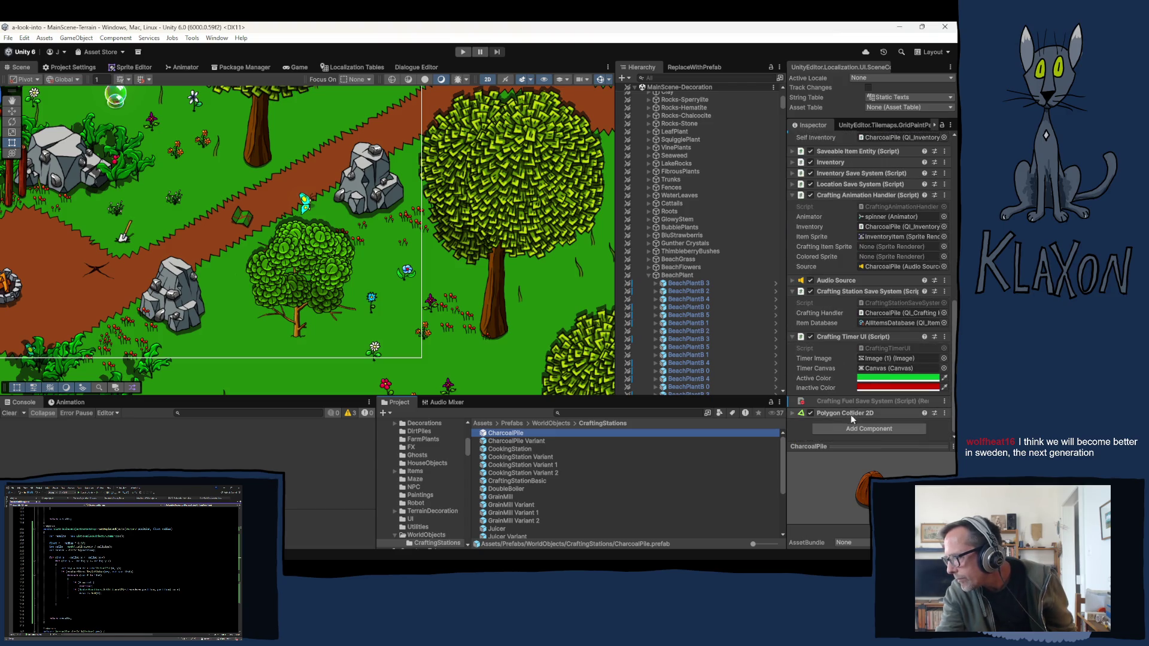
ctrl+click(498, 436)
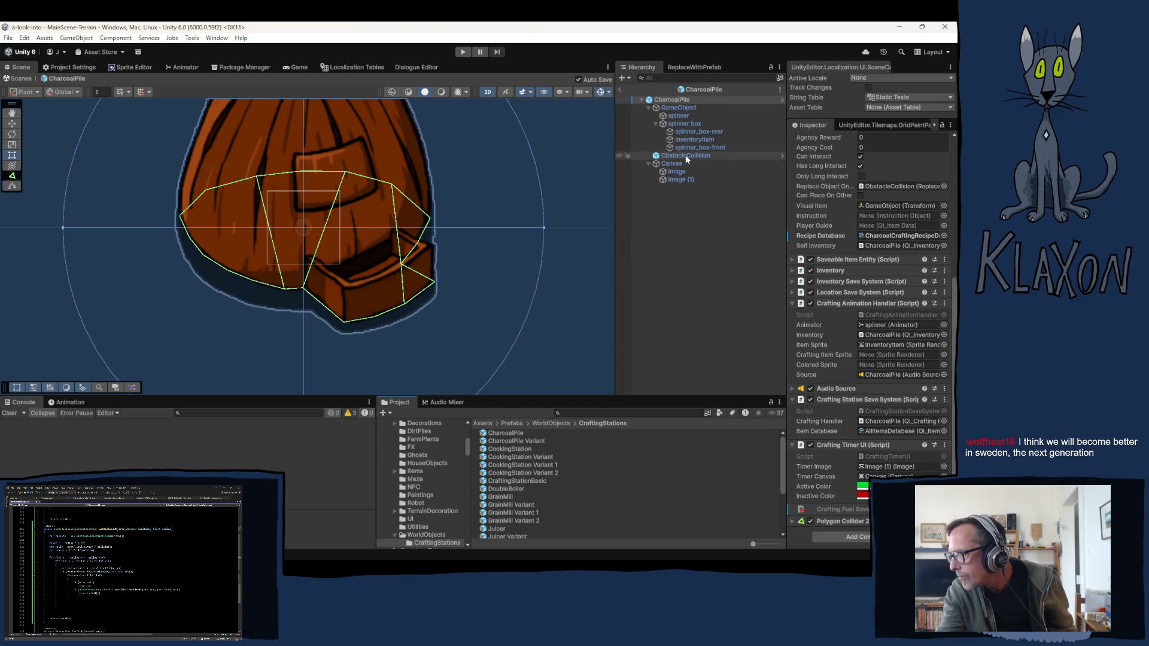
click(685, 155)
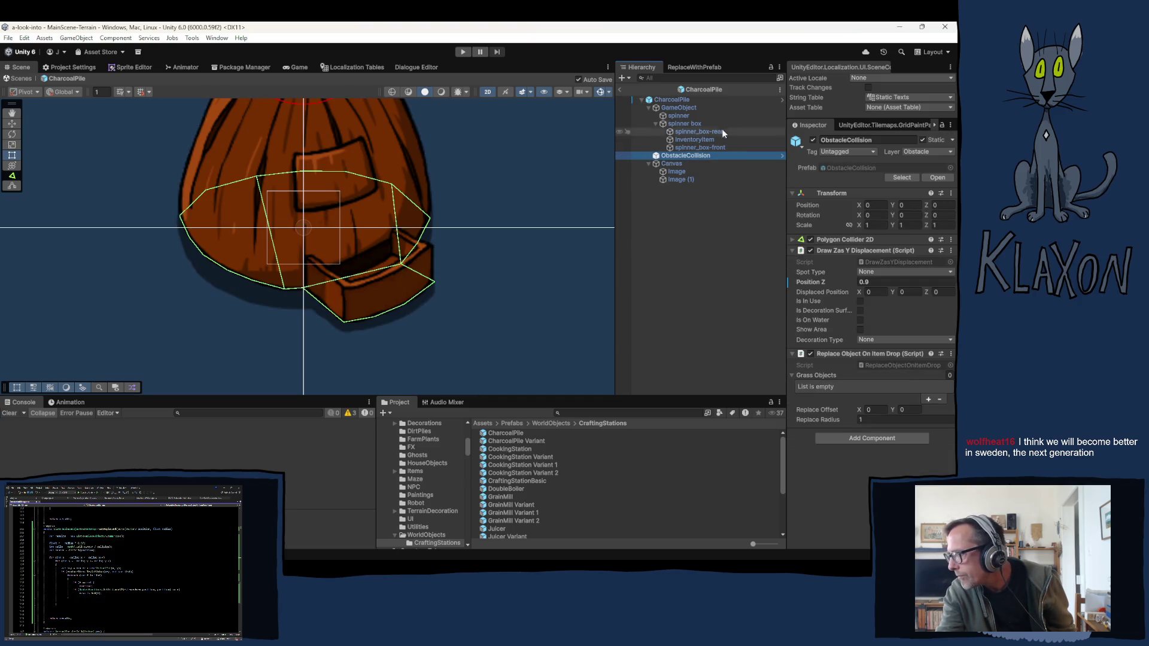
Step: Check the CharcoalPile root, then open the Spinner base prefab and select its ObstacleCollision
click(754, 100)
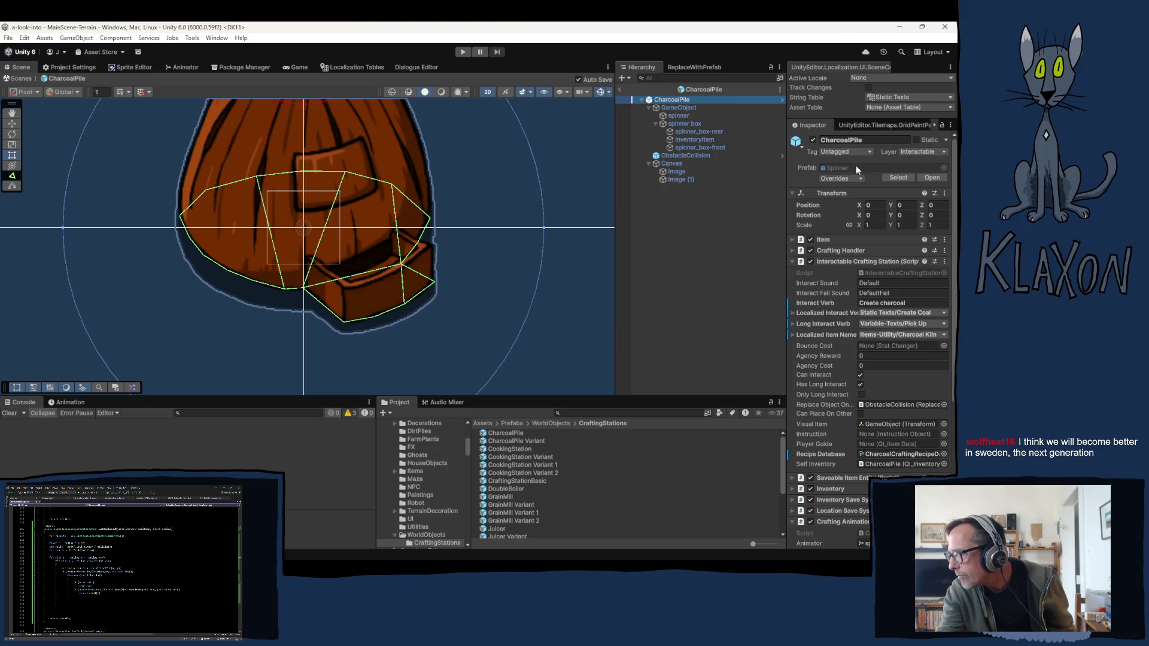
click(856, 168)
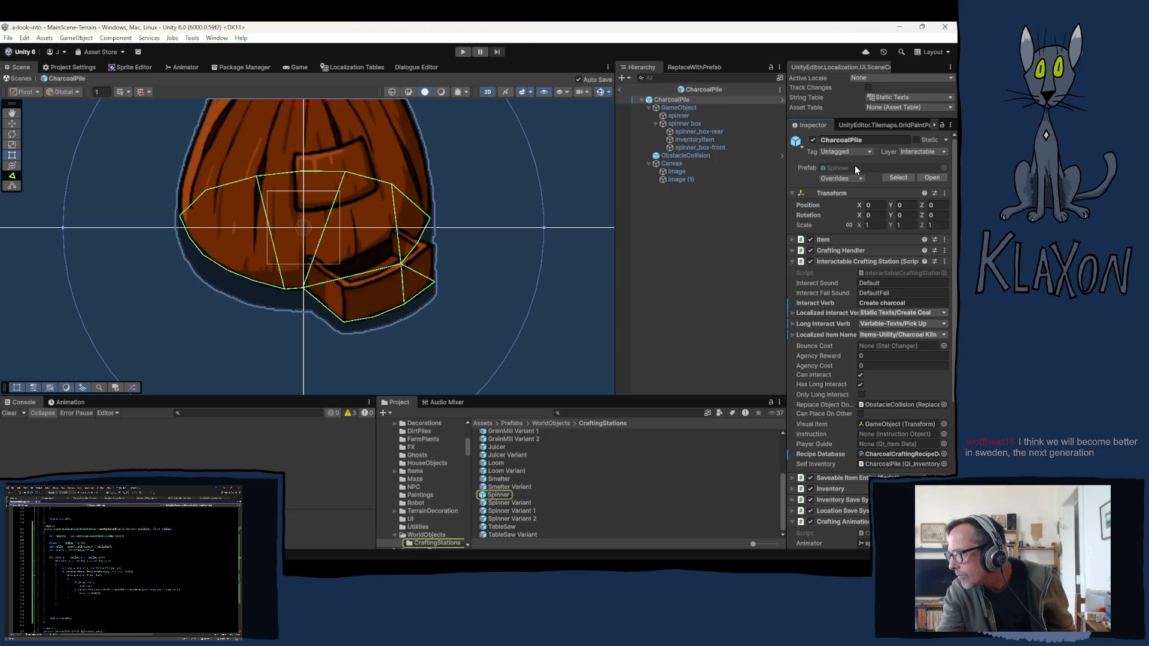
click(496, 497)
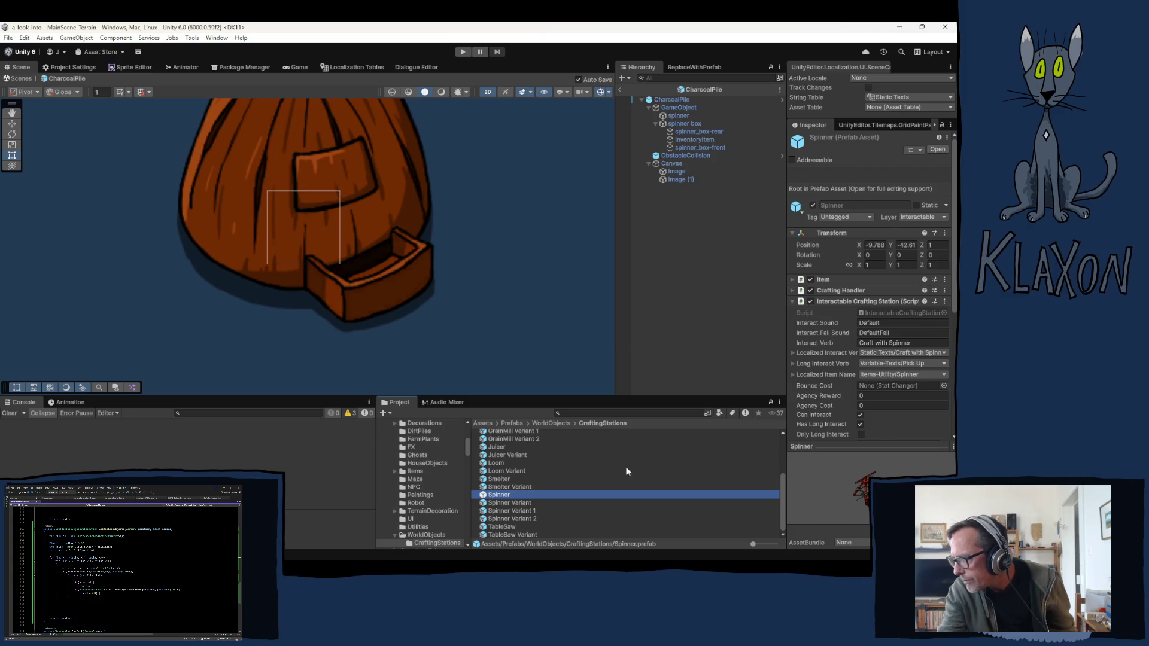
key(Return)
click(680, 154)
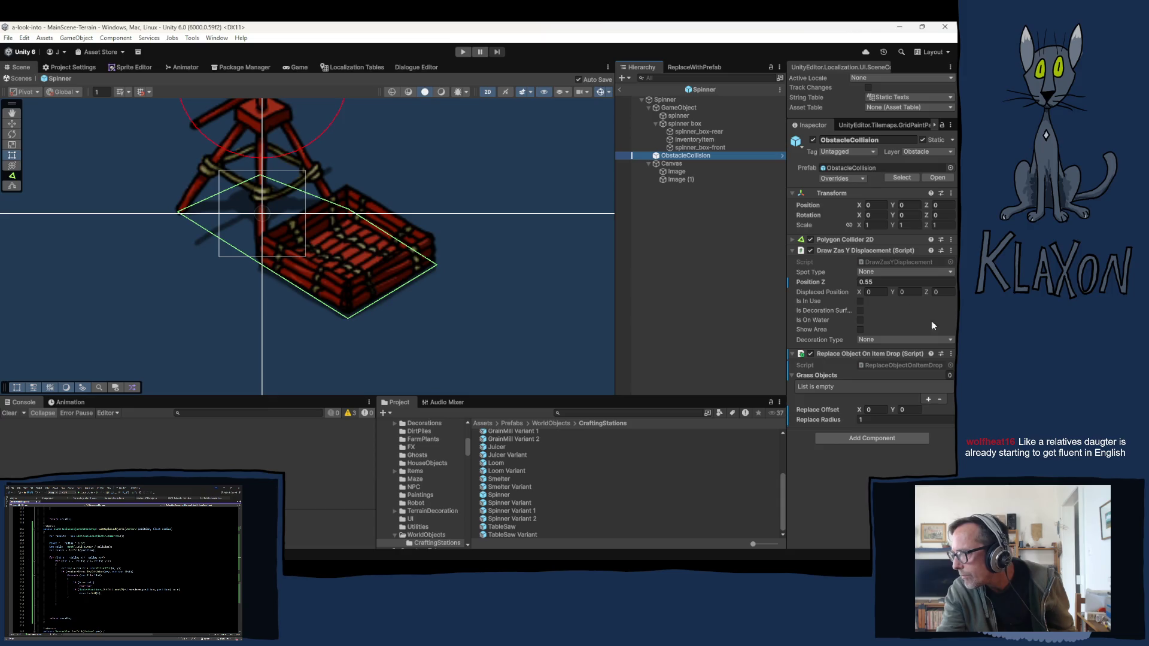
click(884, 421)
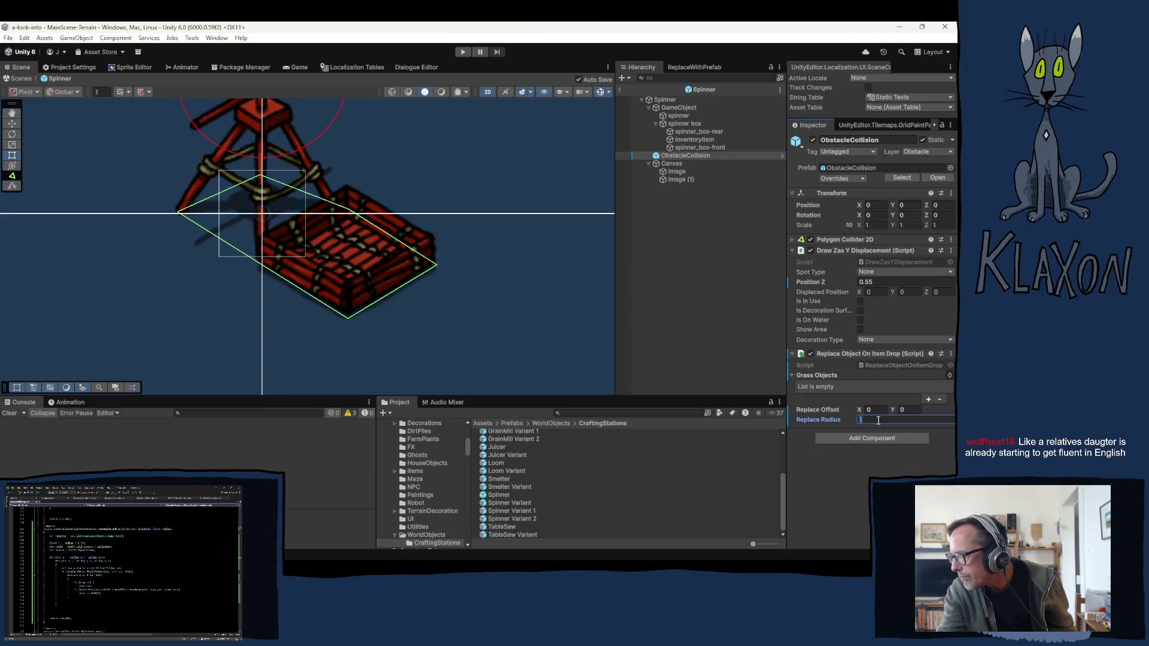
Step: Change the Spinner ObstacleCollision's Replace Radius to 0.15
text(.2)
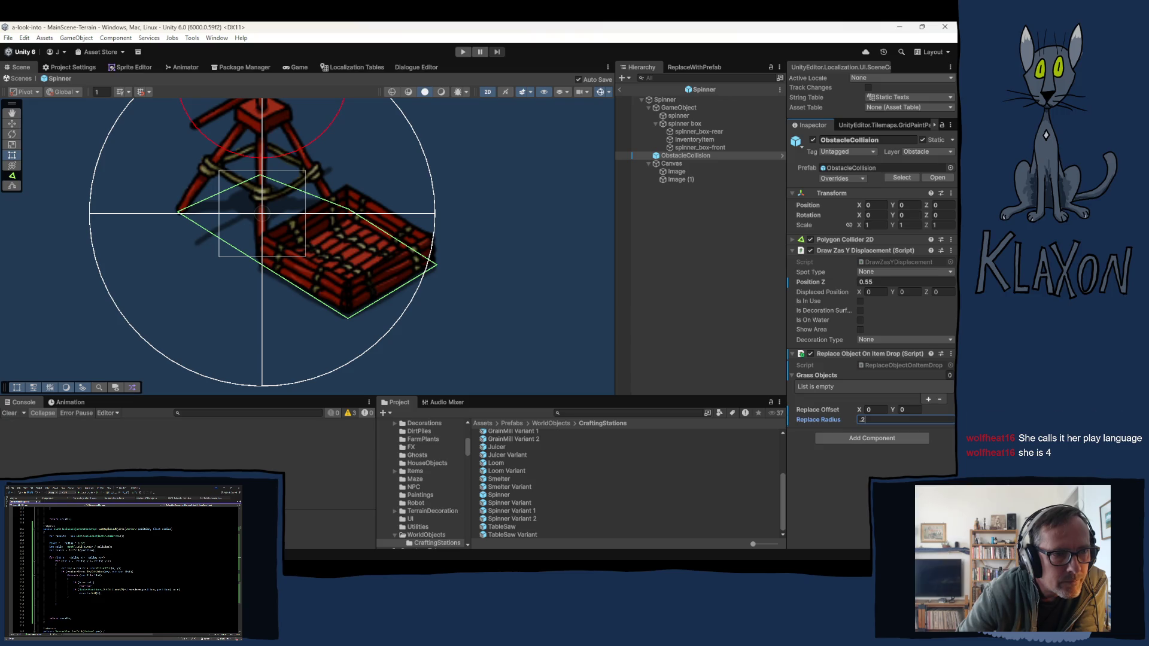
key(alt+Tab)
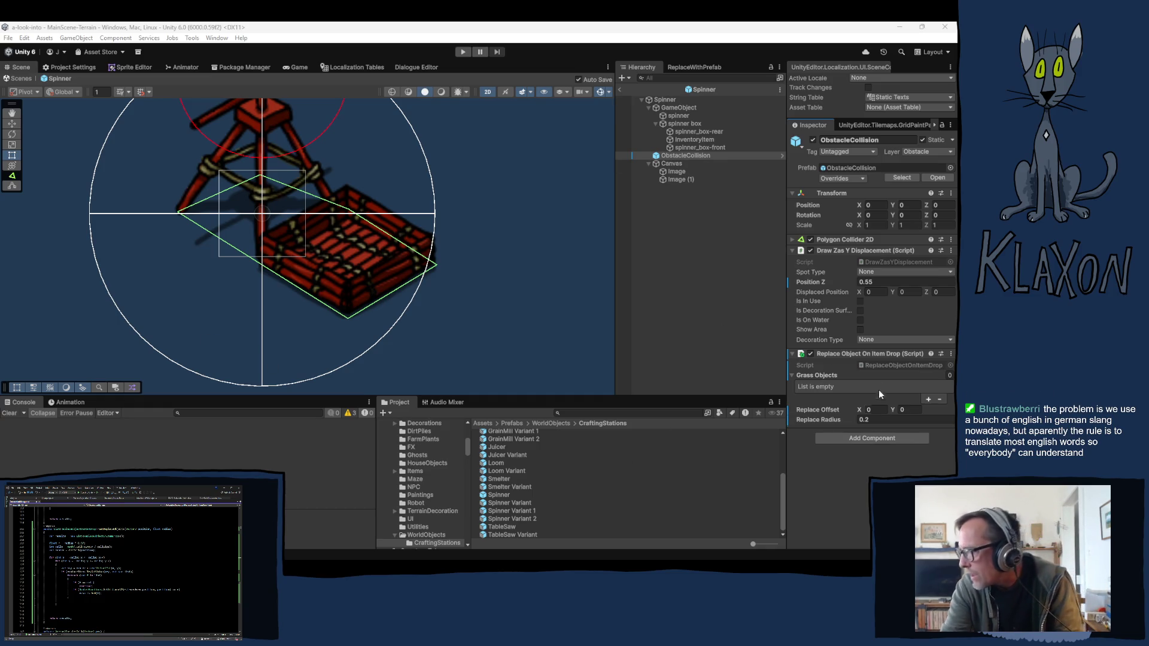
click(868, 420)
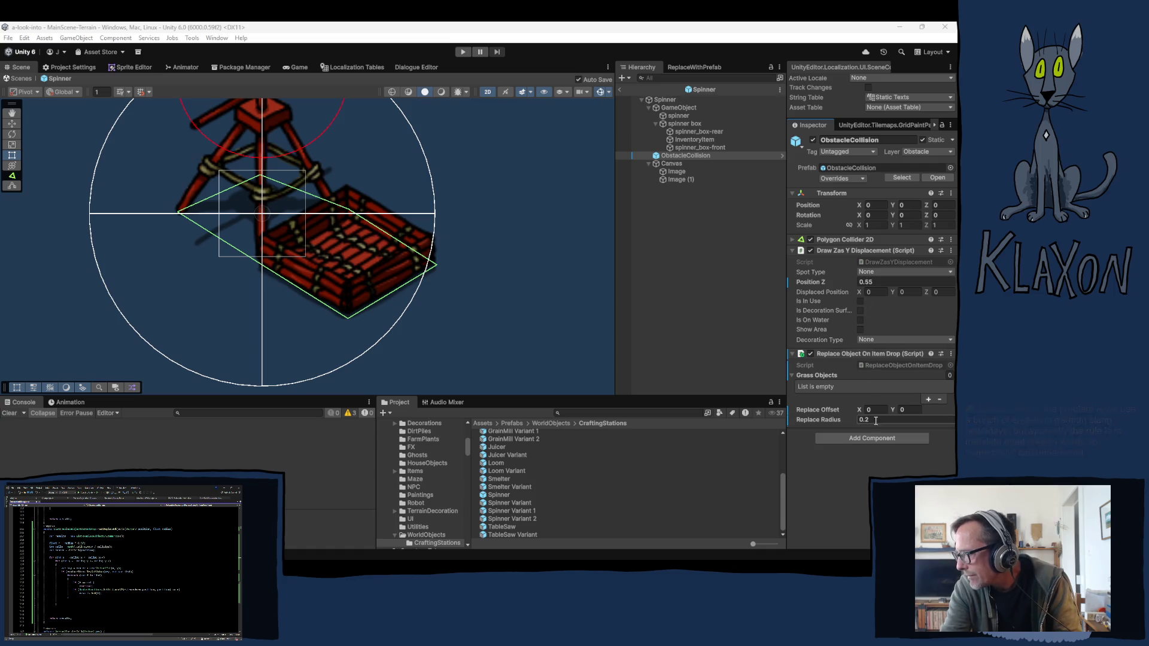
key(BackSpace)
text(1)
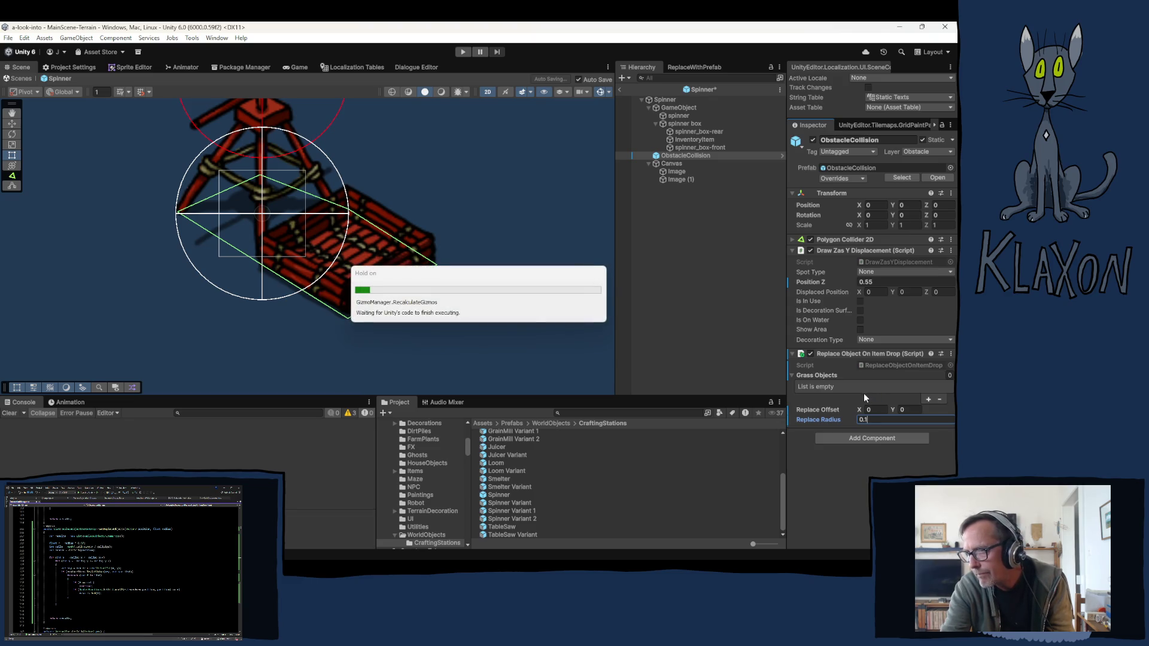
text(5)
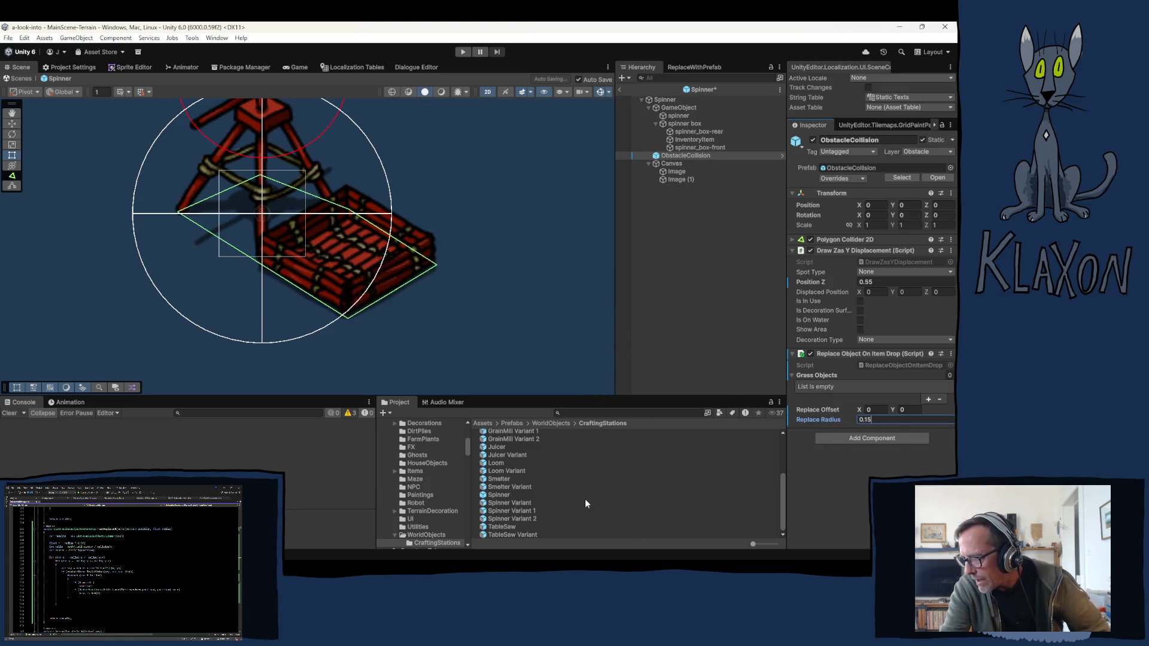
Step: Open the Juicer prefab, select its ObstacleCollision and frame it in the Scene view
click(494, 446)
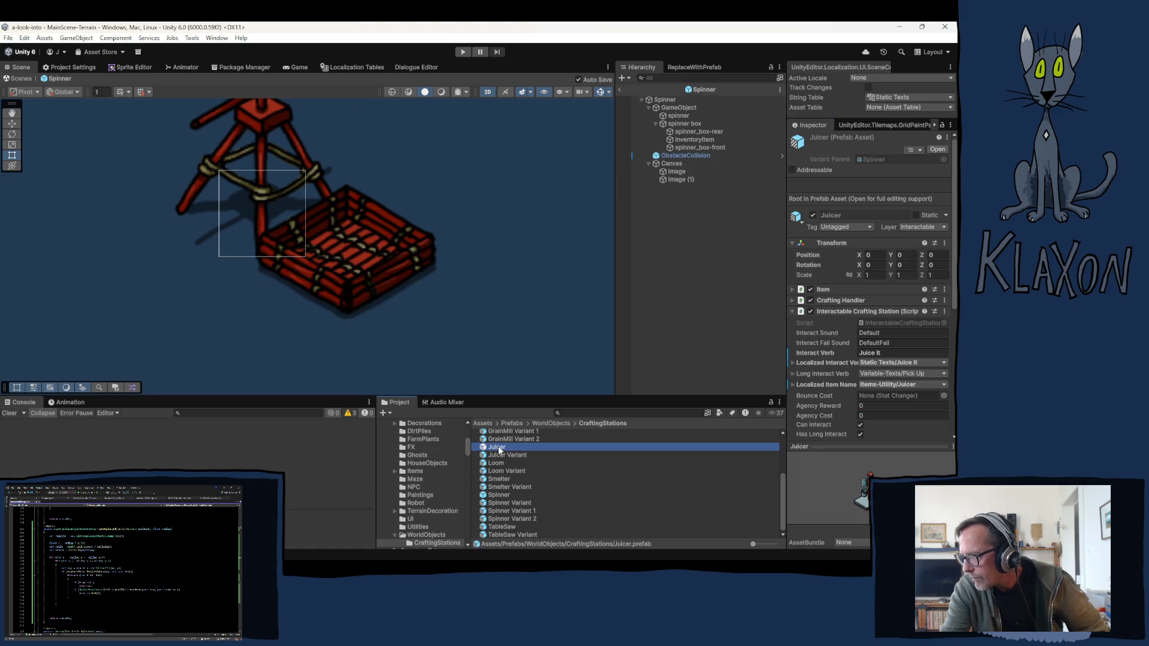
double_click(498, 447)
click(685, 156)
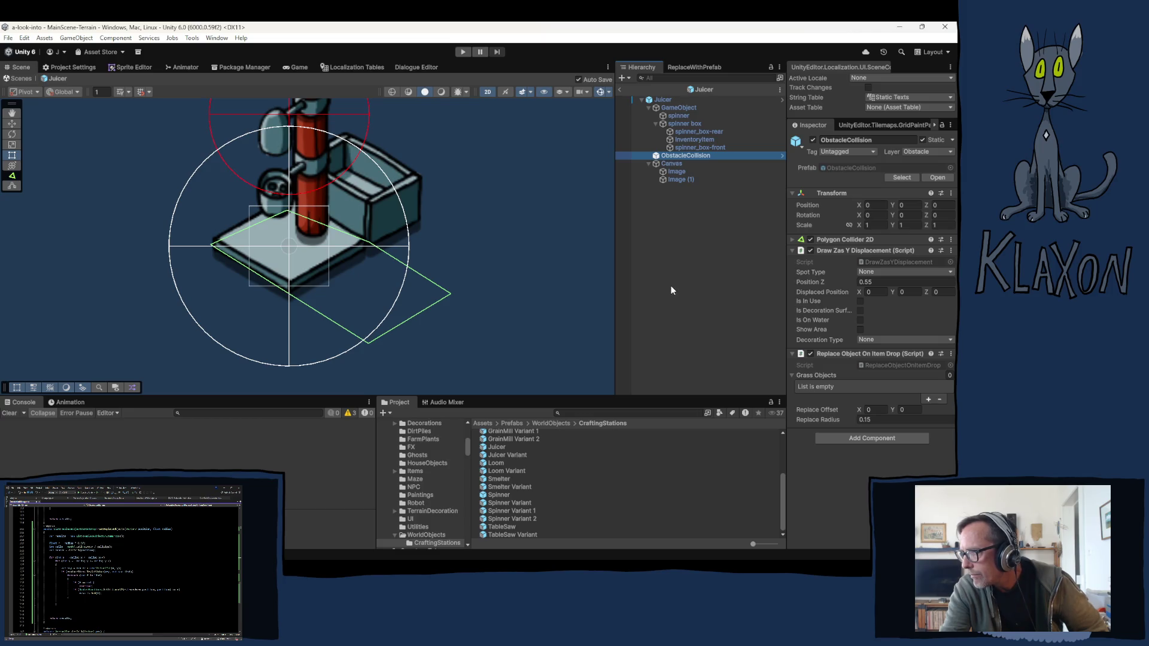
key(f)
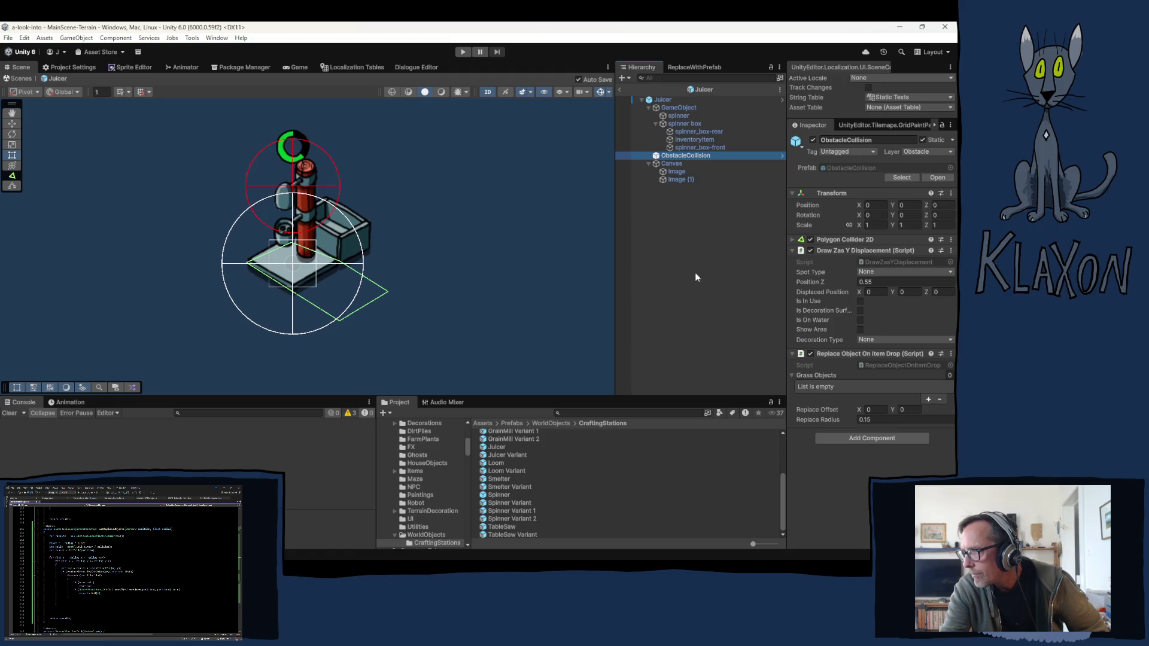
click(690, 273)
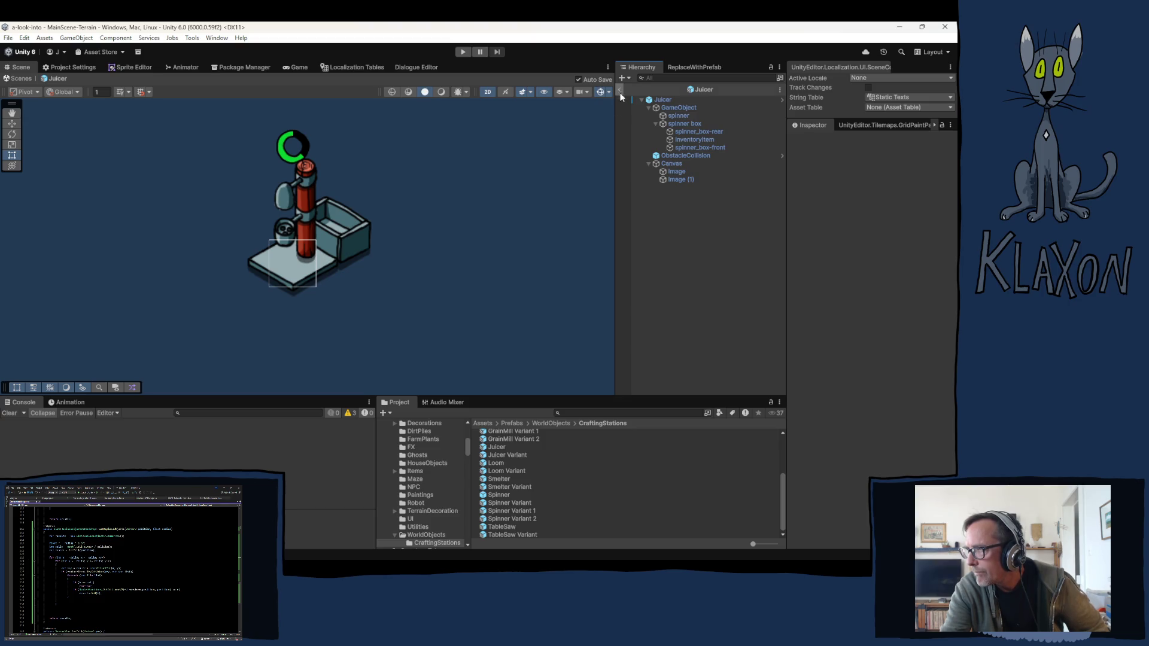
Step: Collapse the Juicer's GameObject and Canvas entries, then exit Prefab Mode to the main scene
click(677, 163)
mouse_move(692, 159)
mouse_down()
mouse_move(706, 170)
mouse_move(682, 156)
mouse_up()
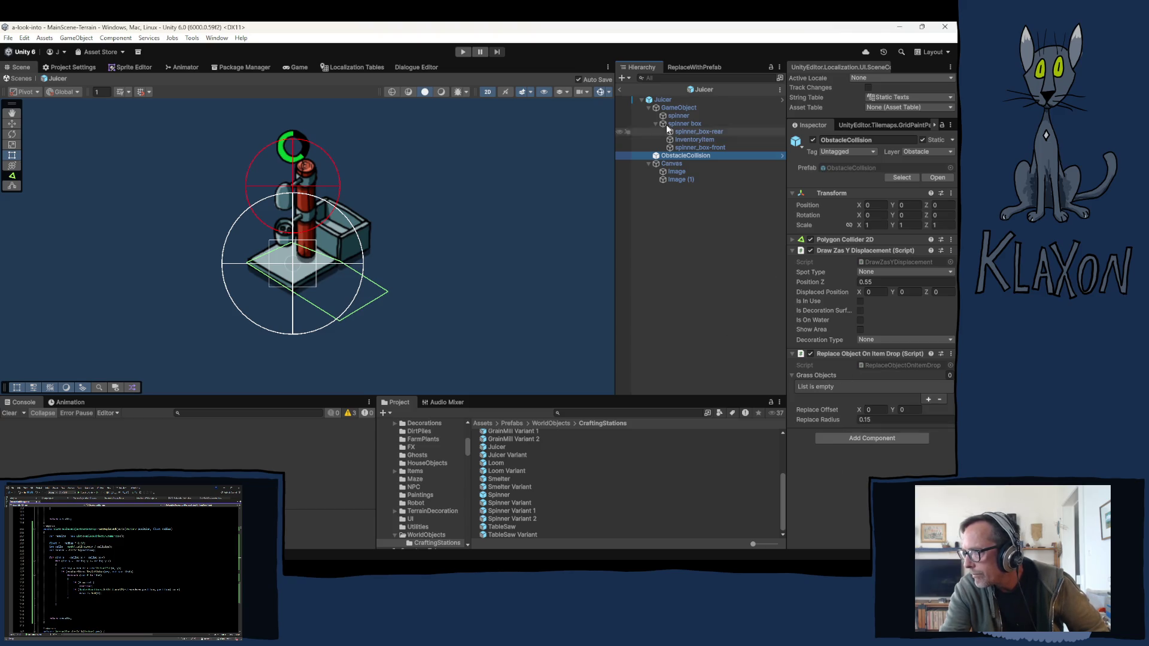
click(650, 108)
click(649, 123)
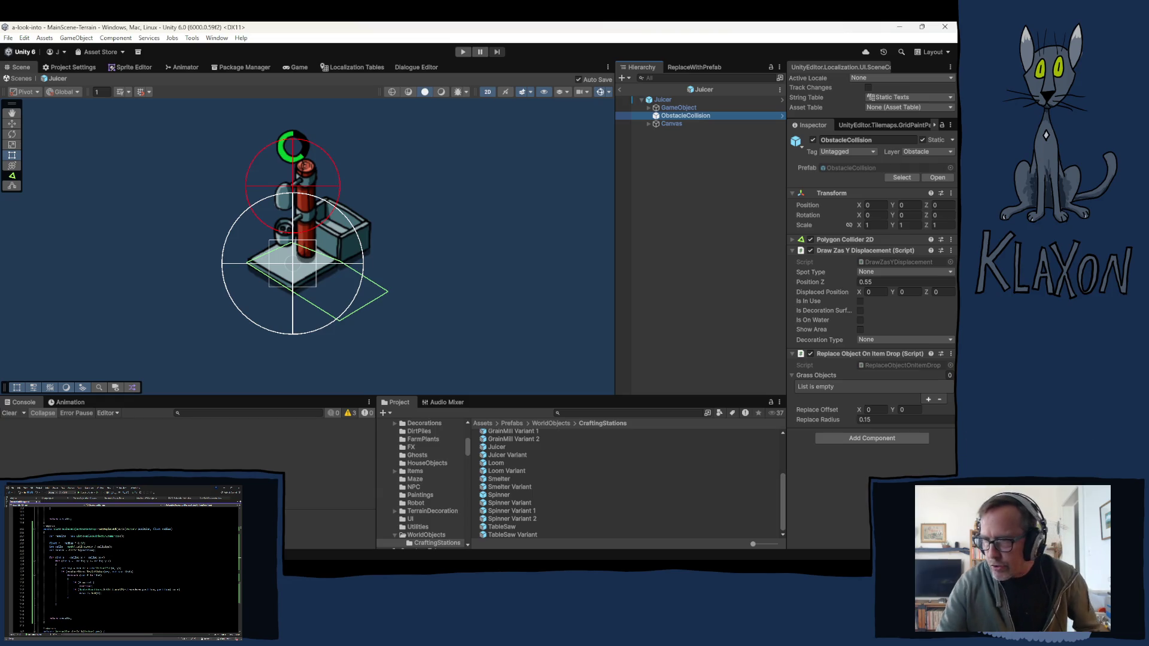
click(620, 91)
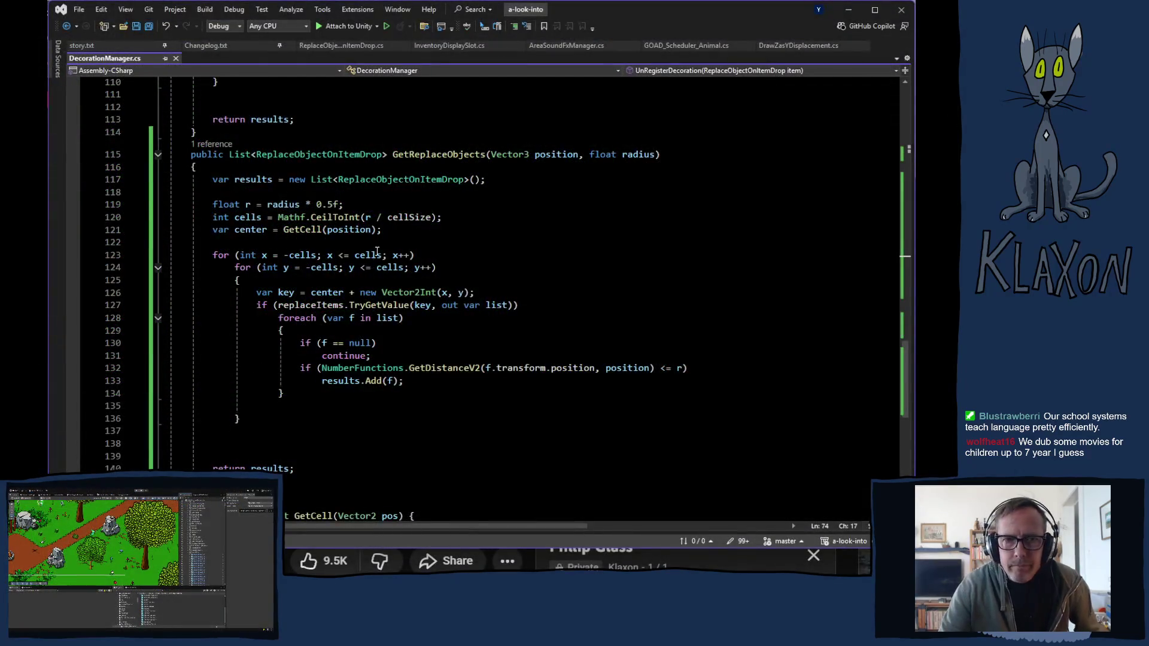
Step: Navigate back from GetReplaceObjects to the UnRegisterDecoration call at ReplaceObjectOnItemDrop.cs line 24
scroll(196, 145, up, 9)
key(ctrl+minus)
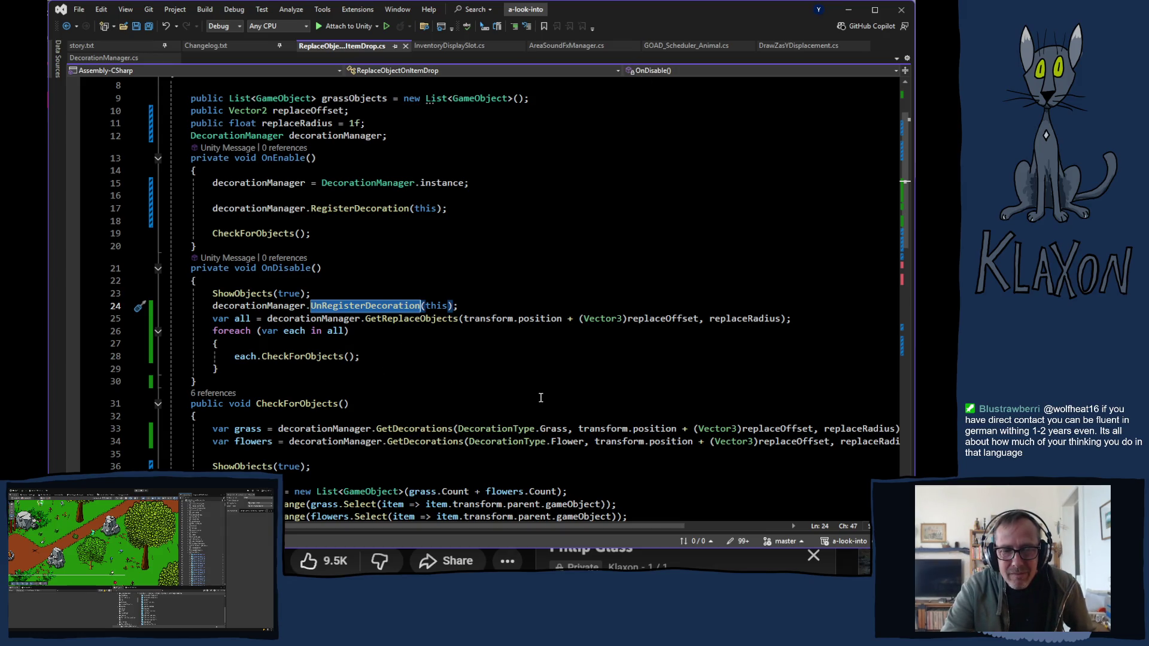
Step: Scroll down to read the CheckForObjects and ShowObjects methods in ReplaceObjectOnItemDrop.cs
scroll(392, 376, down, 6)
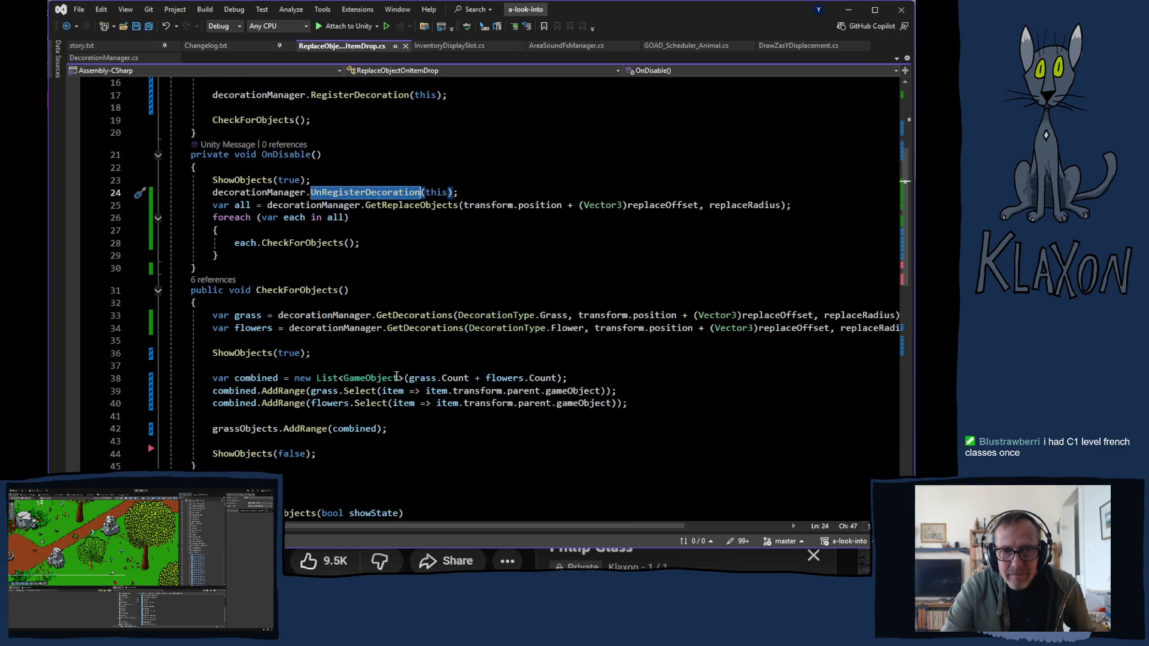
scroll(392, 376, down, 2)
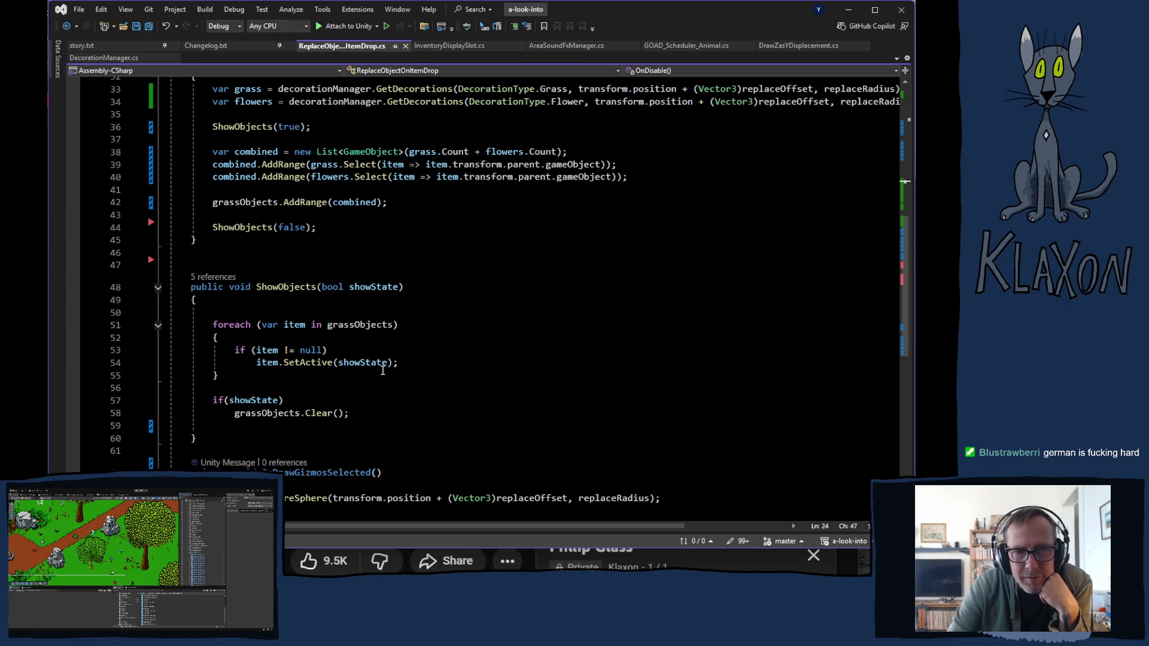
Step: Scroll back up to the OnEnable and OnDisable methods around lines 13–30
scroll(383, 371, down, 1)
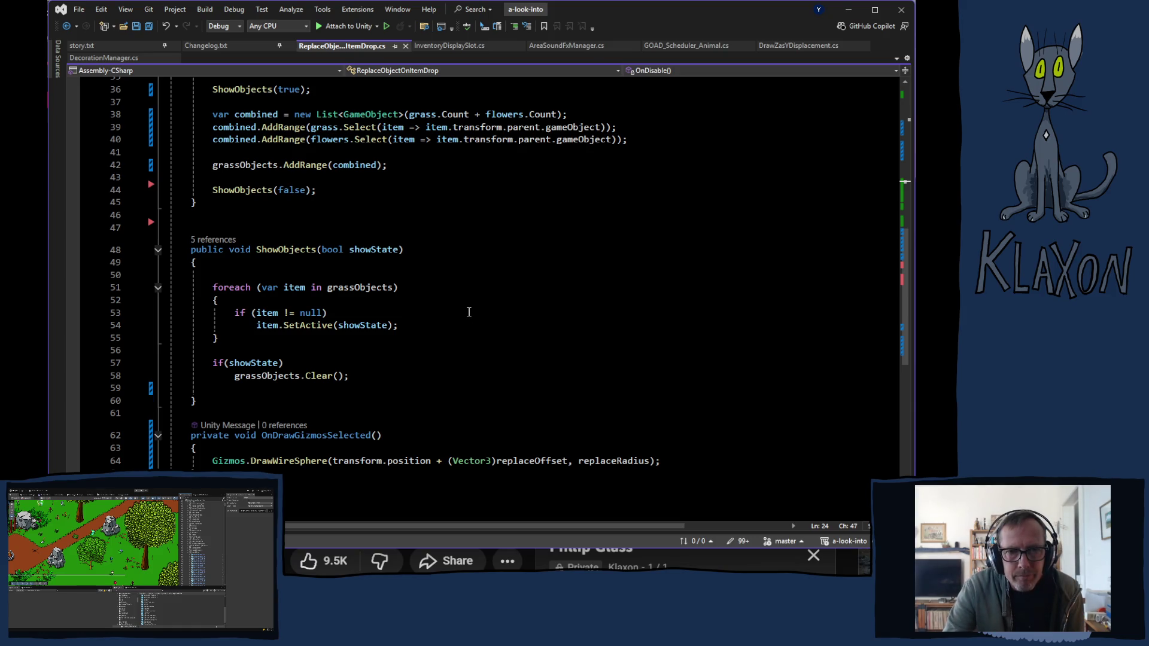
scroll(445, 314, up, 8)
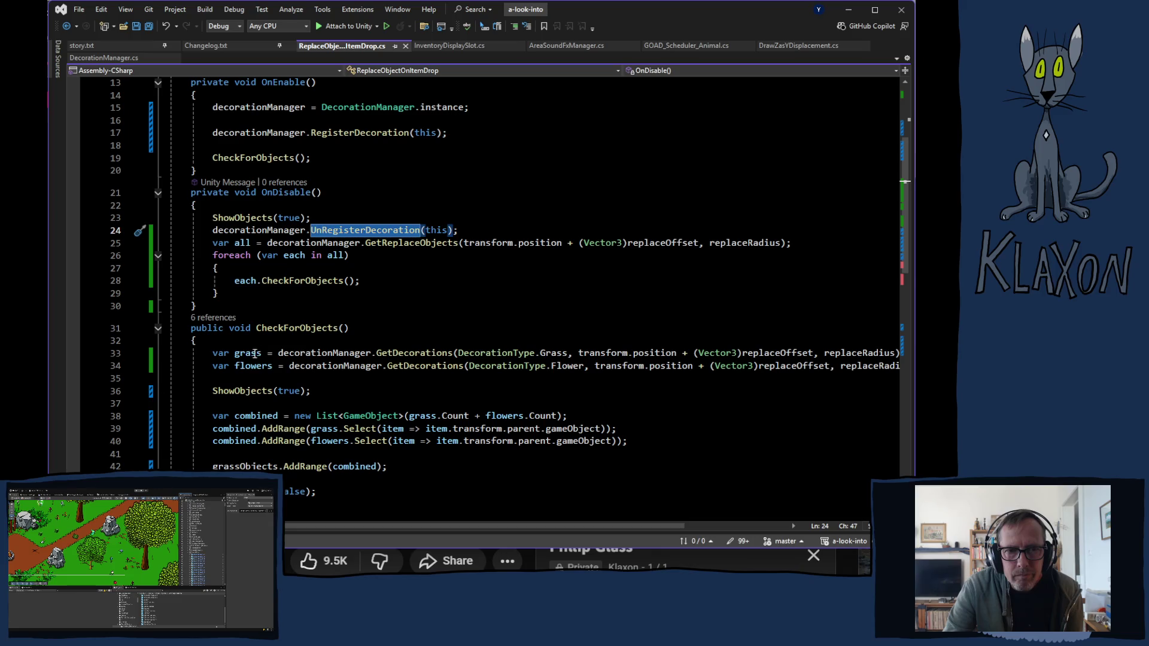
Step: Review OnDisable and jump to UnRegisterDecoration's definition in DecorationManager.cs
scroll(317, 311, up, 5)
scroll(312, 342, down, 5)
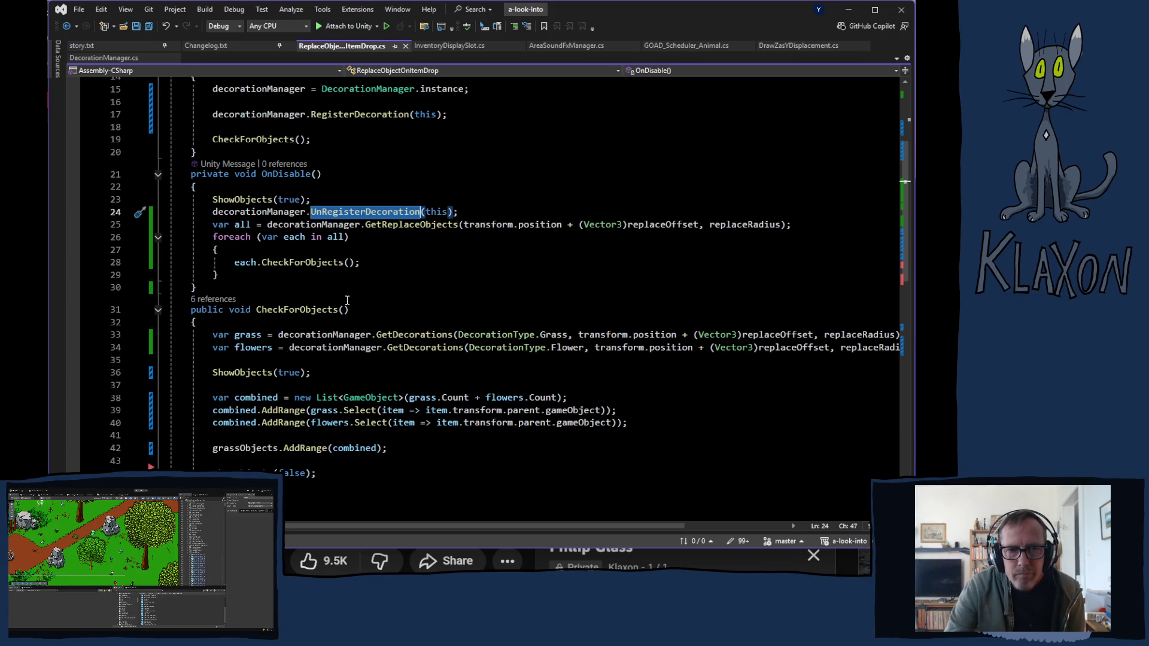
scroll(274, 346, down, 2)
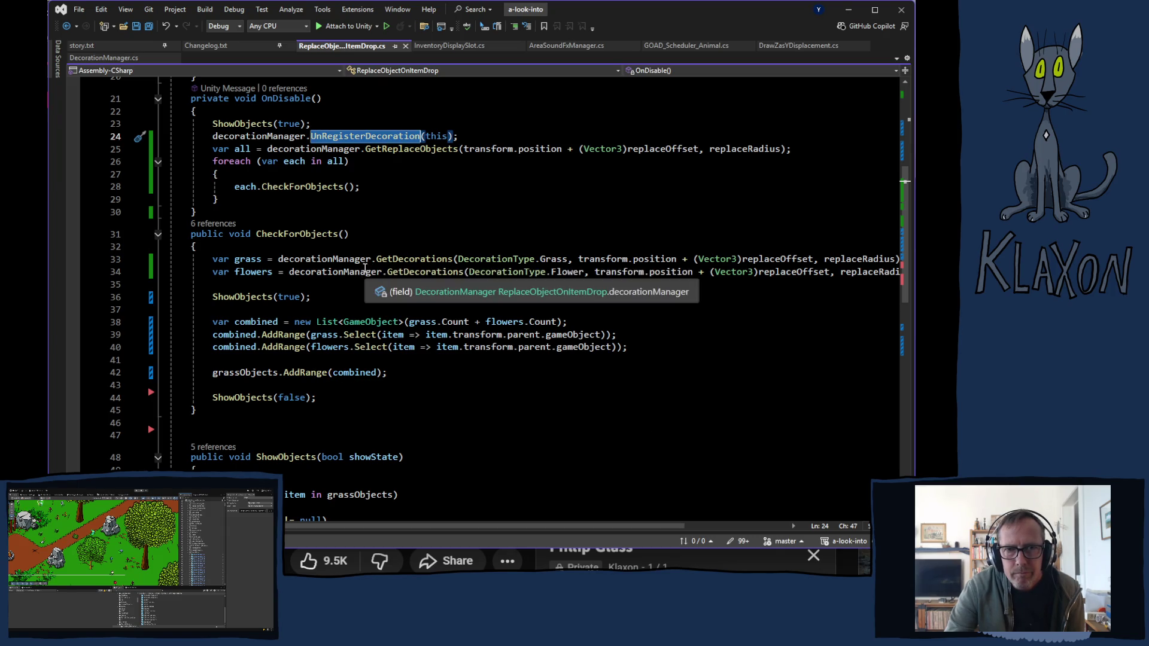
scroll(359, 273, up, 2)
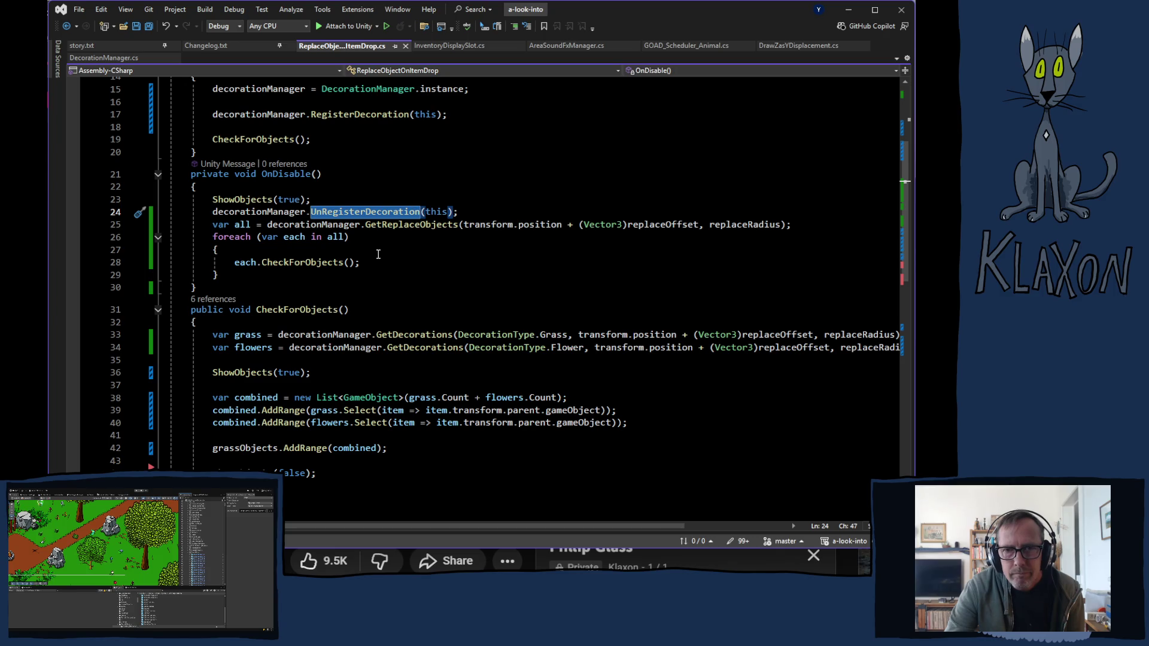
mouse_move(379, 223)
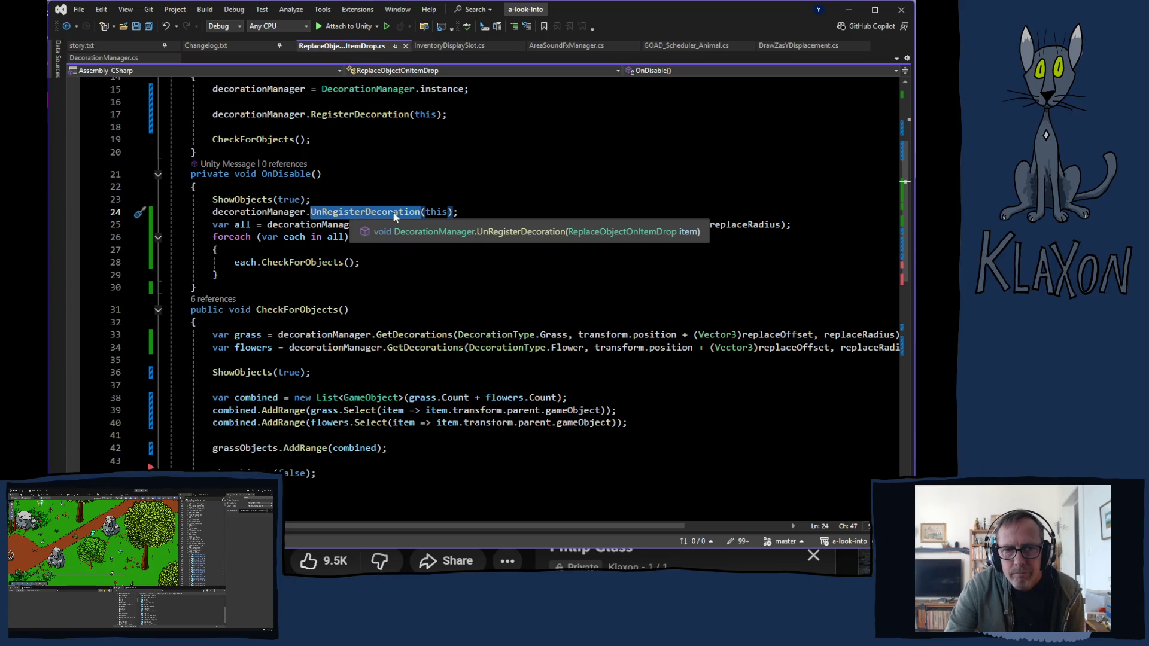
ctrl+click(337, 217)
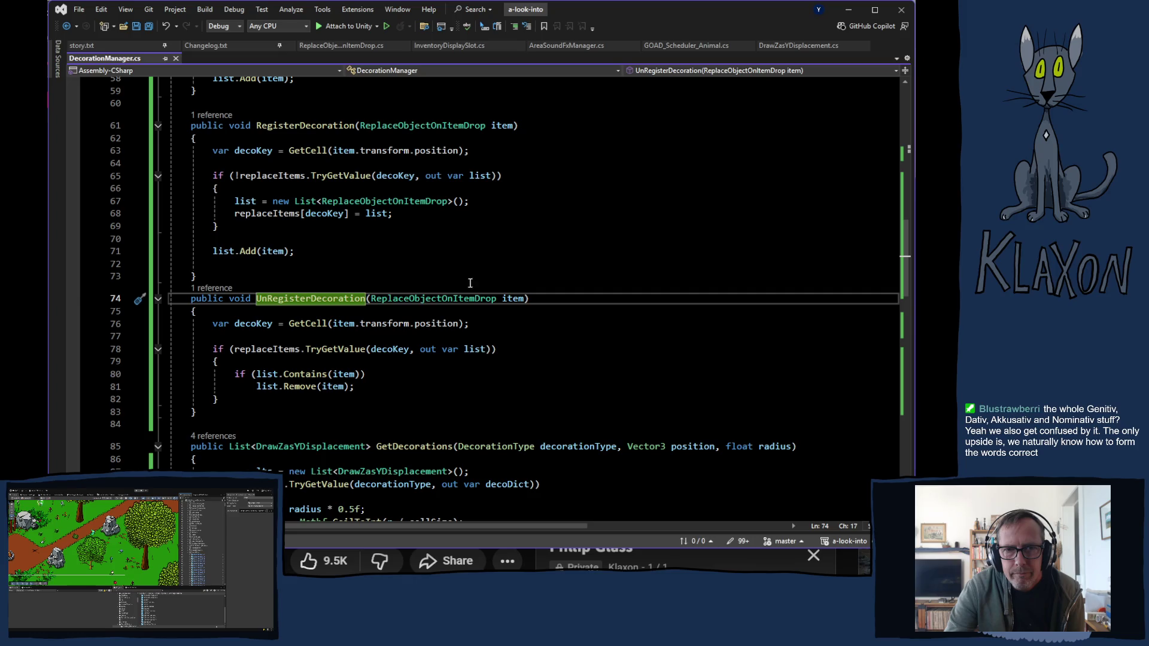
Step: Highlight every reference to the ReplaceObjectOnItemDrop type on line 74 of DecorationManager.cs
click(381, 299)
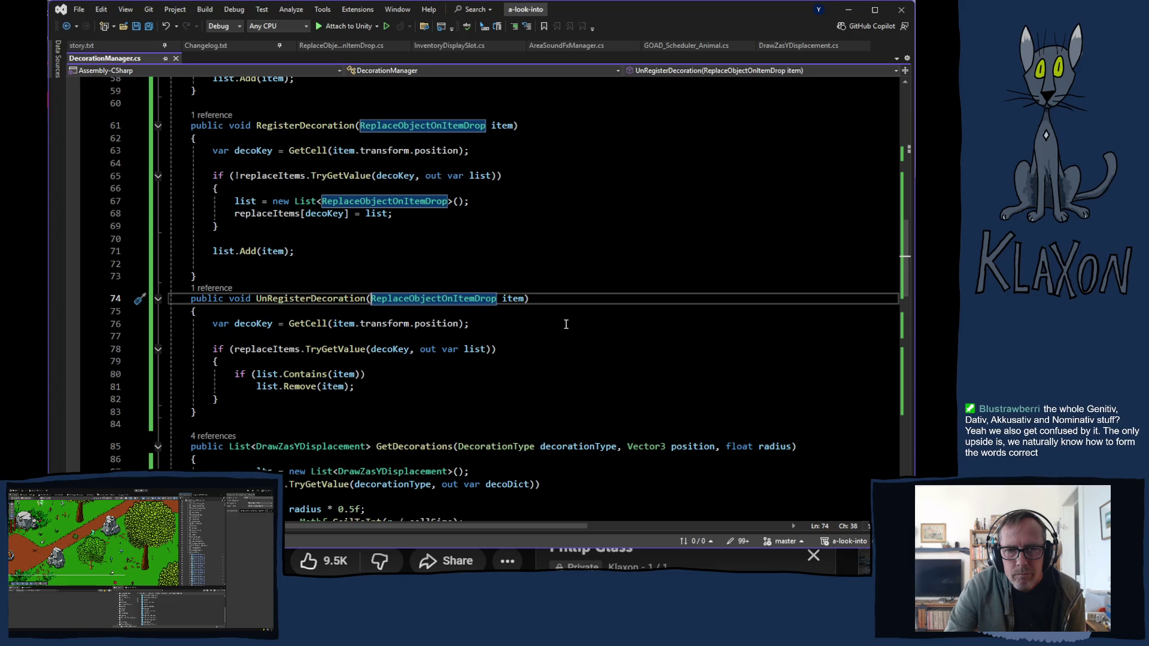